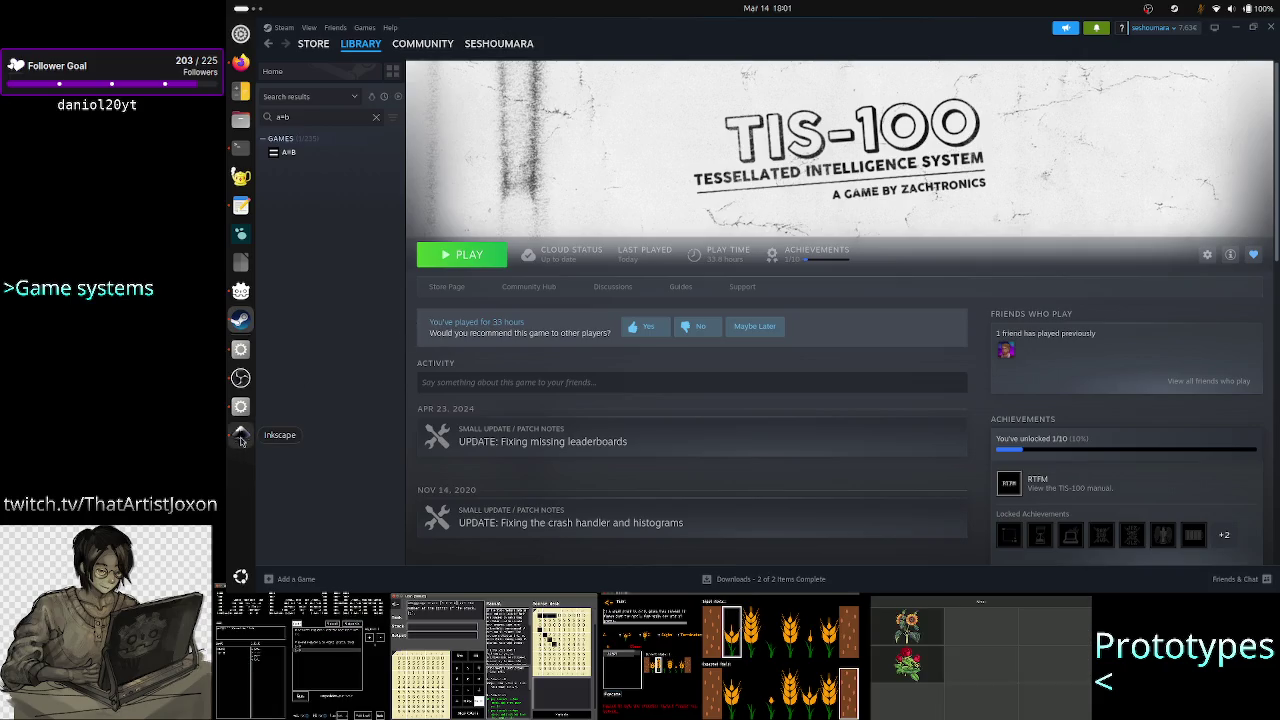
Step: Open A=B from the Steam library's a+b search results and launch it with PLAY
{"action": "left_click", "coordinate": [240, 319]}
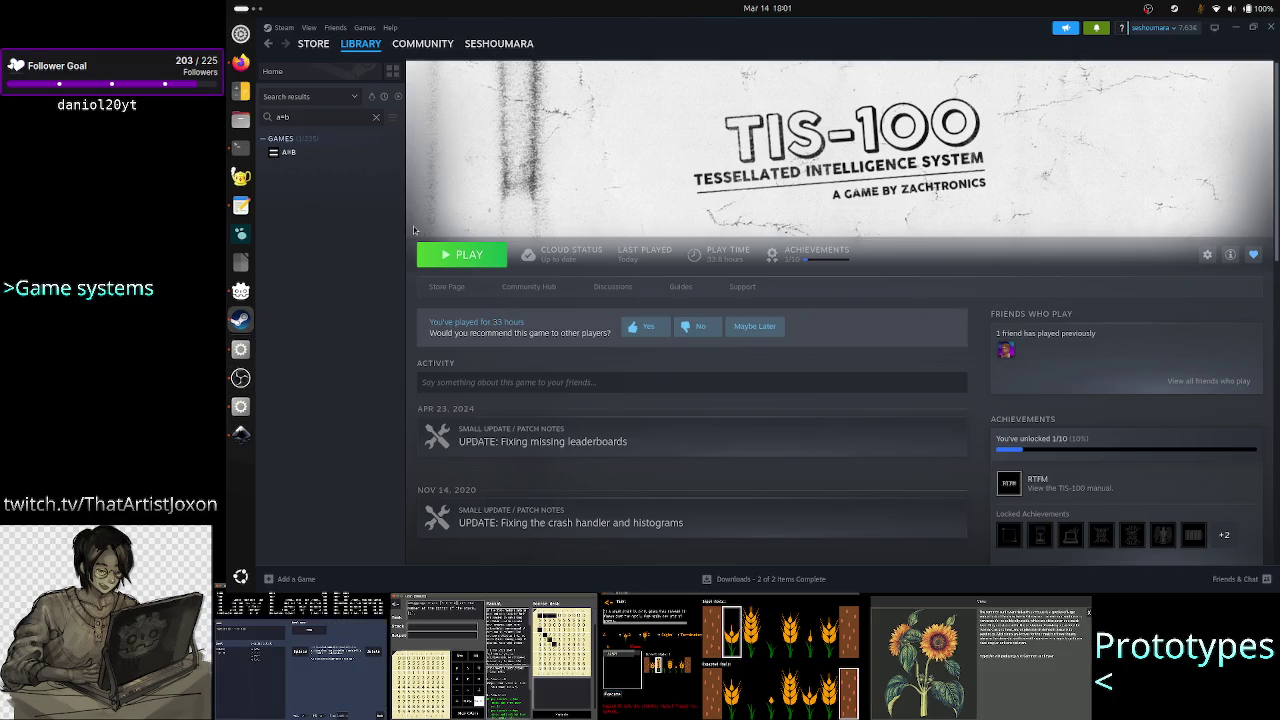
{"action": "double_click", "coordinate": [325, 117]}
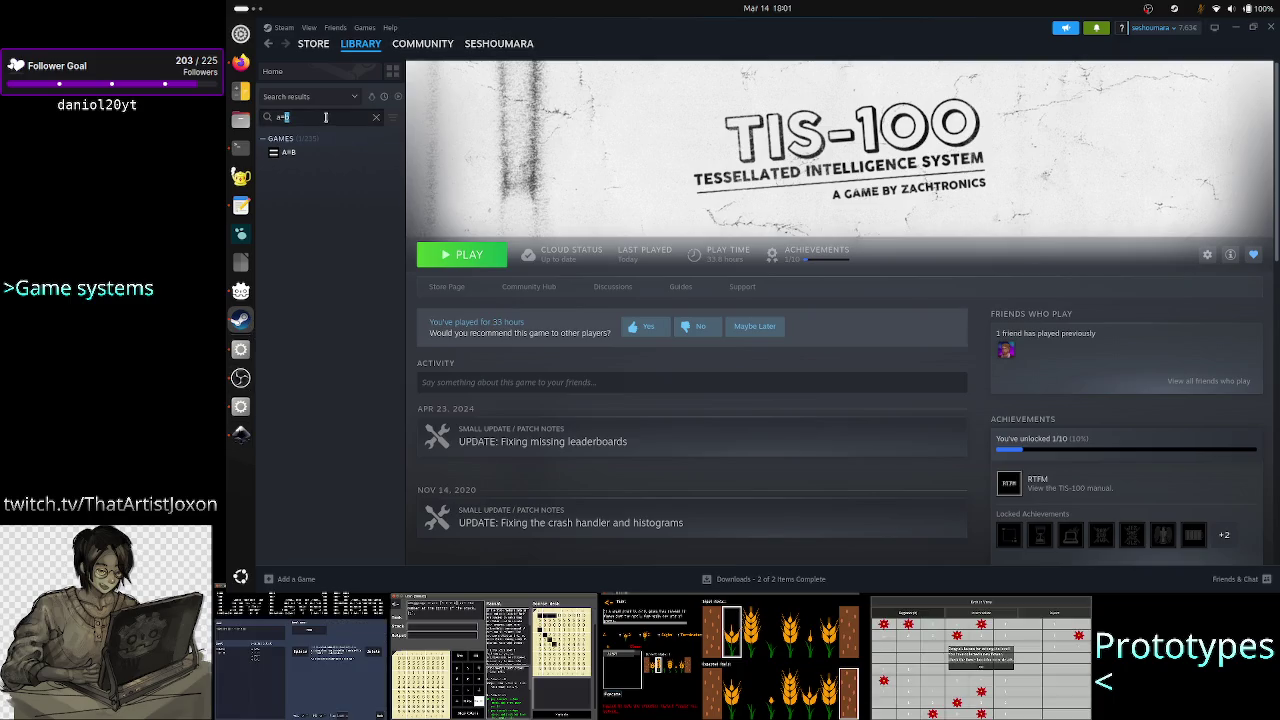
{"action": "left_click", "coordinate": [325, 117]}
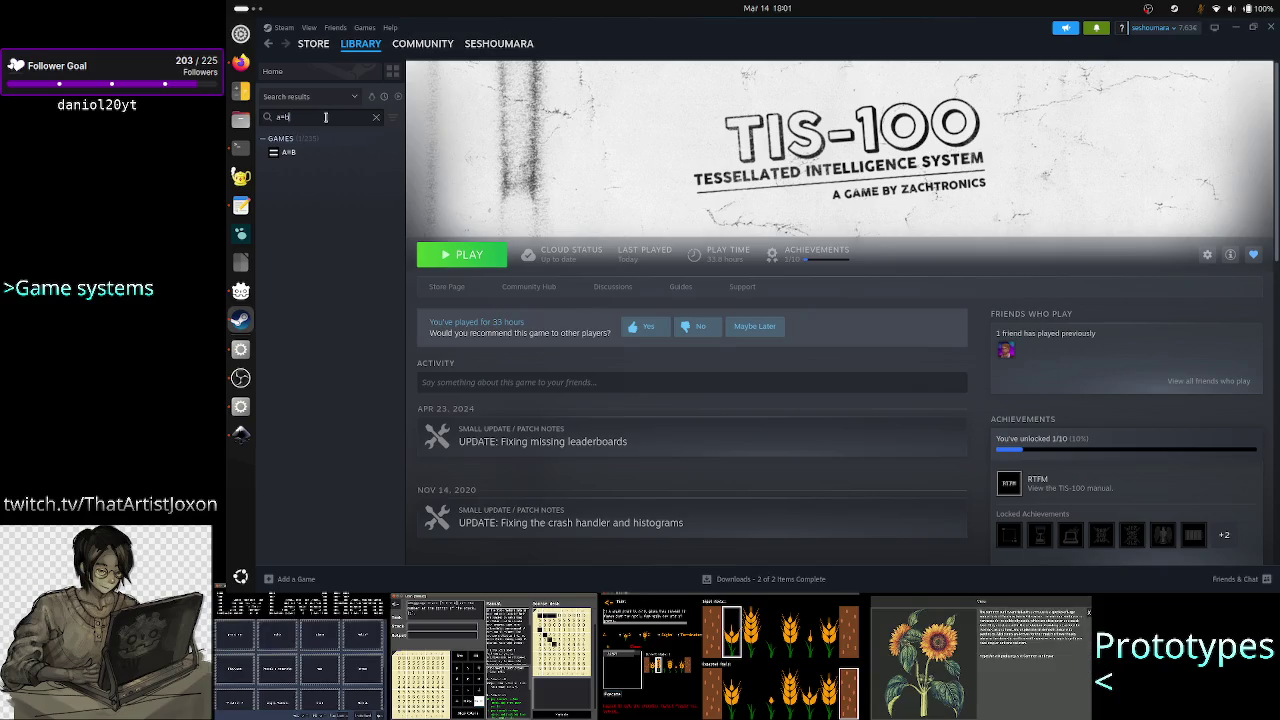
{"action": "left_click", "coordinate": [303, 161]}
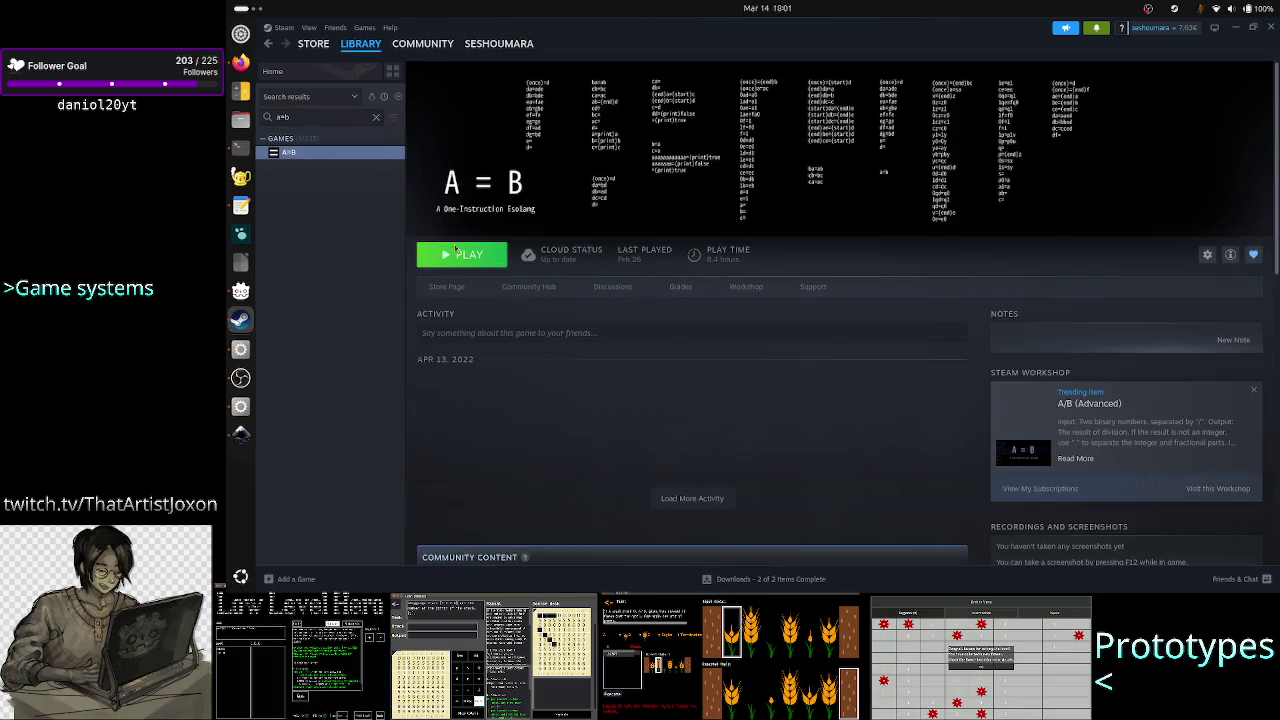
{"action": "left_click", "coordinate": [478, 256]}
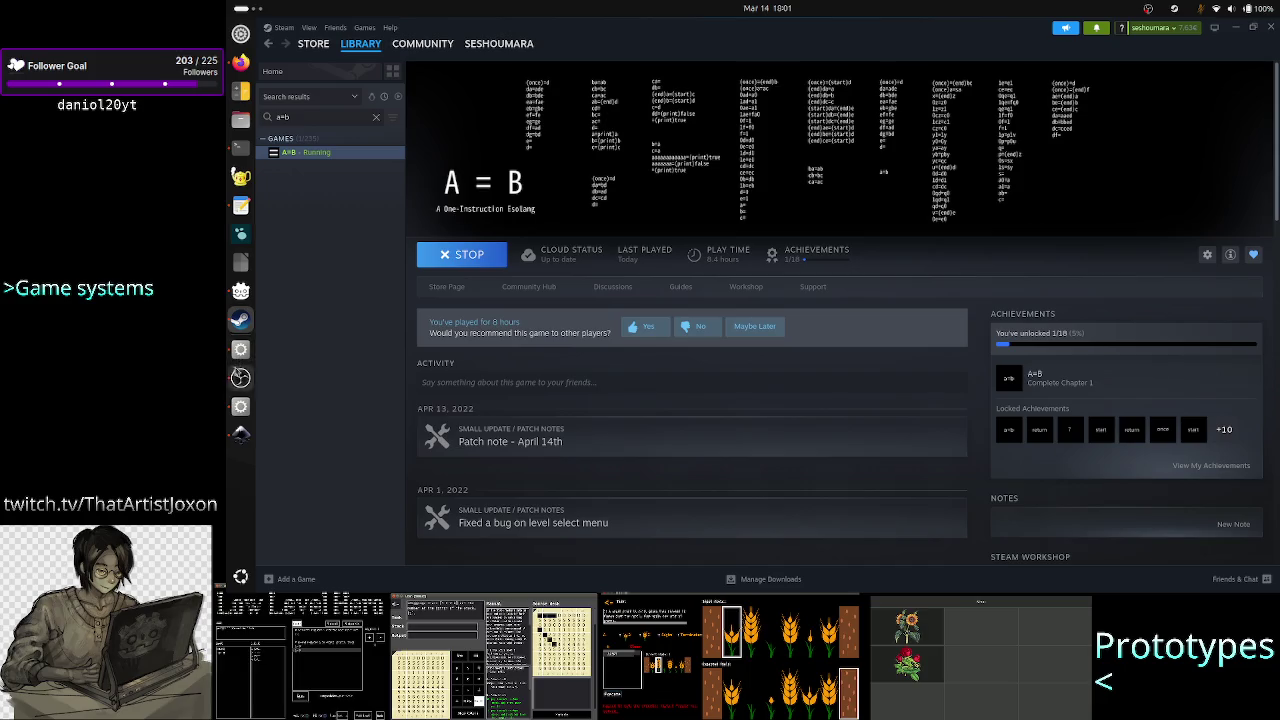
{"action": "left_click", "coordinate": [240, 379]}
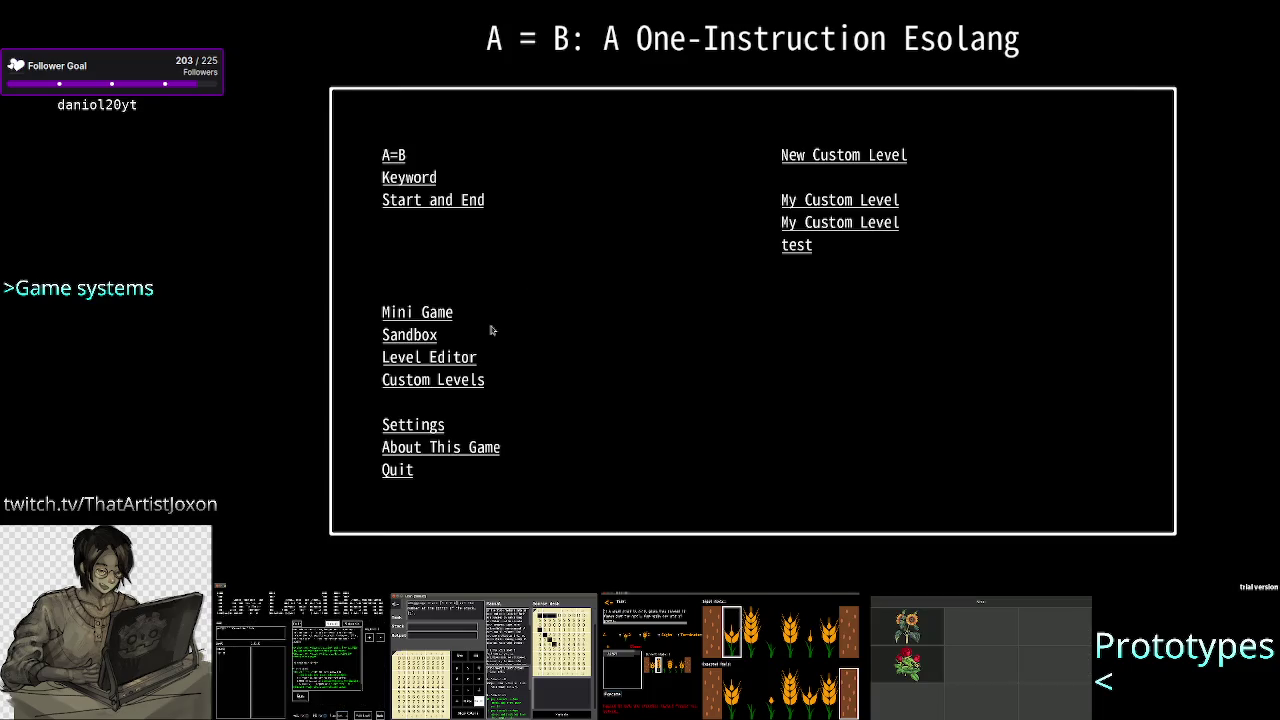
Step: Read the professor's reply and late submission emails in A=B, then open level 1-1 'A to B'
{"action": "left_click", "coordinate": [402, 160]}
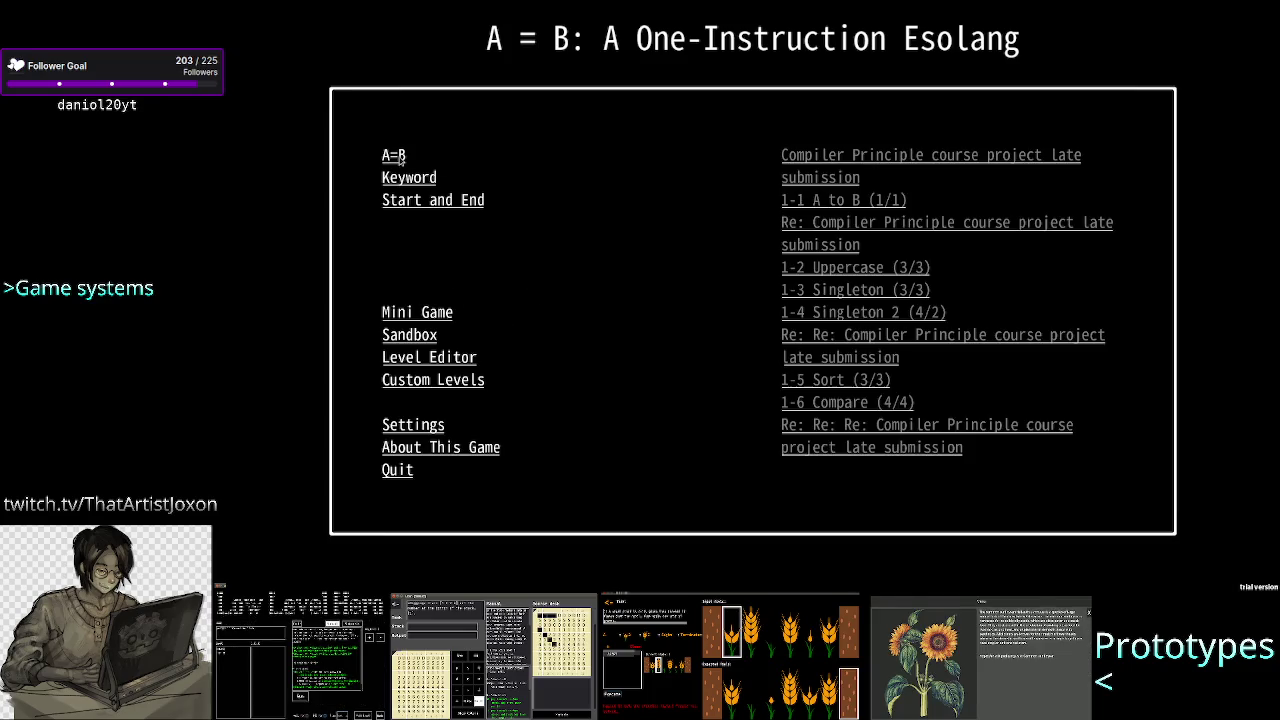
{"action": "left_click", "coordinate": [841, 224]}
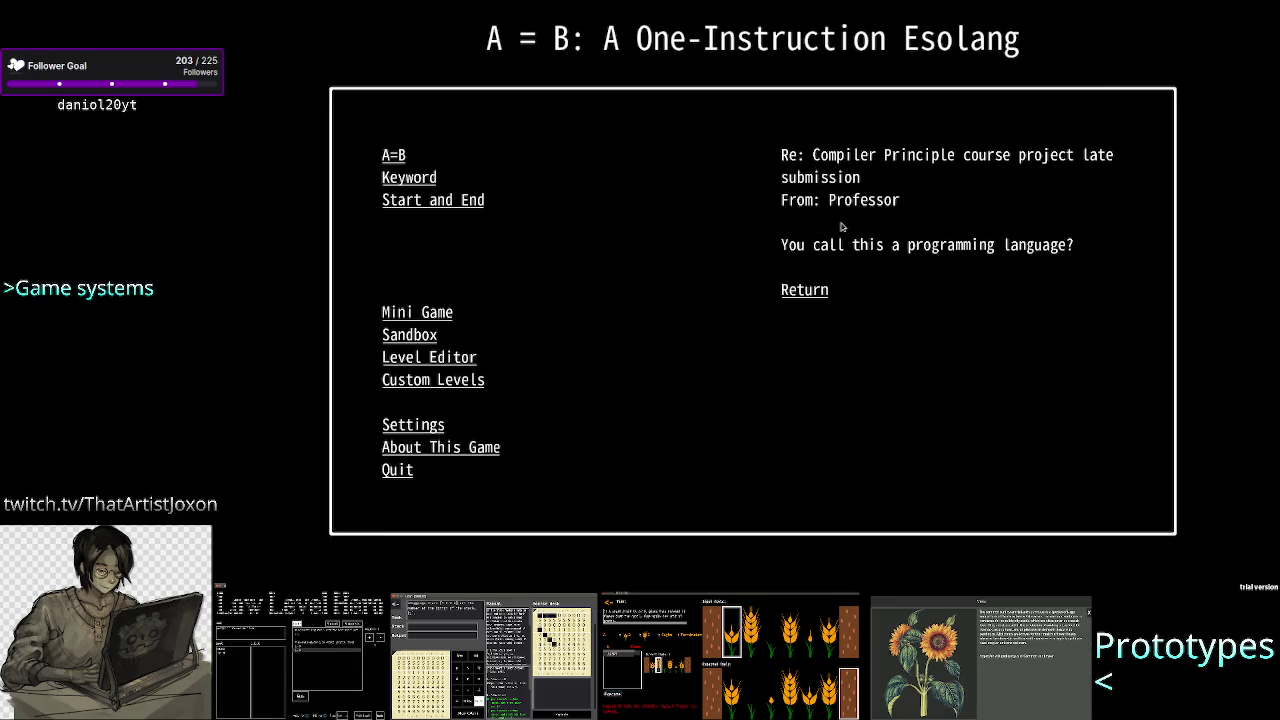
{"action": "left_click", "coordinate": [802, 290]}
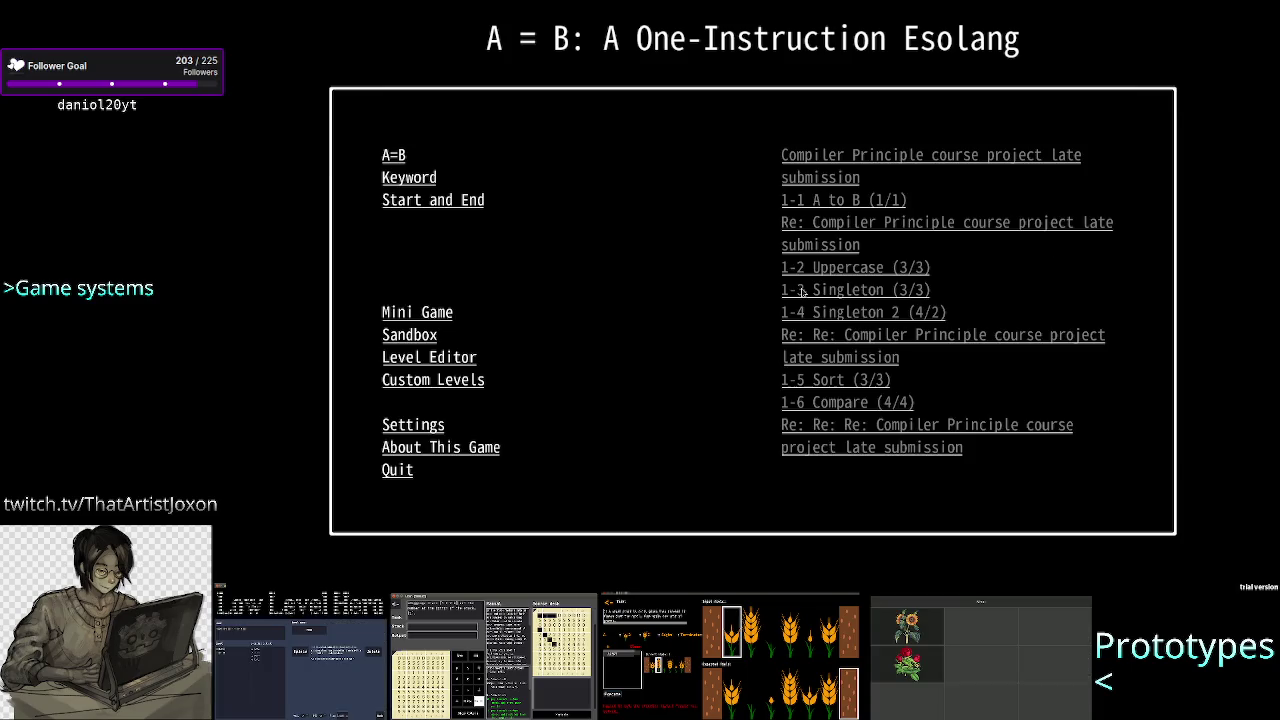
{"action": "left_click", "coordinate": [825, 180]}
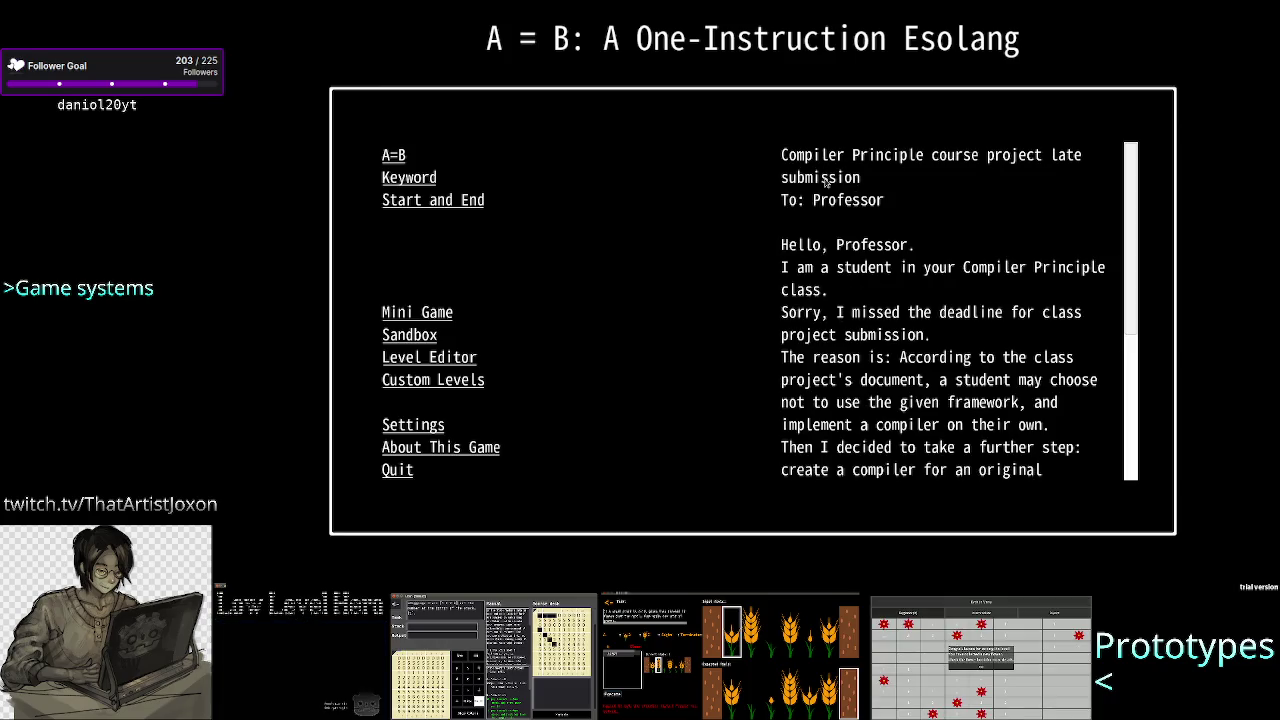
{"action": "left_click", "coordinate": [400, 160]}
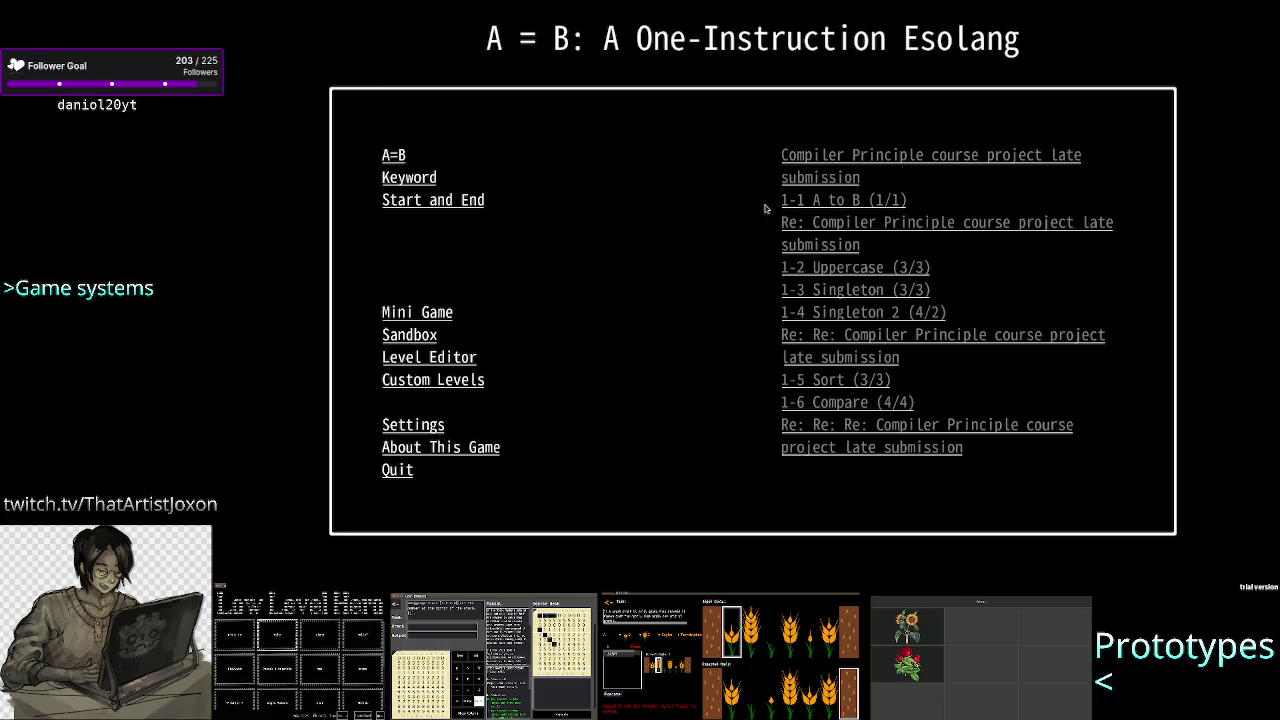
{"action": "left_click", "coordinate": [788, 205]}
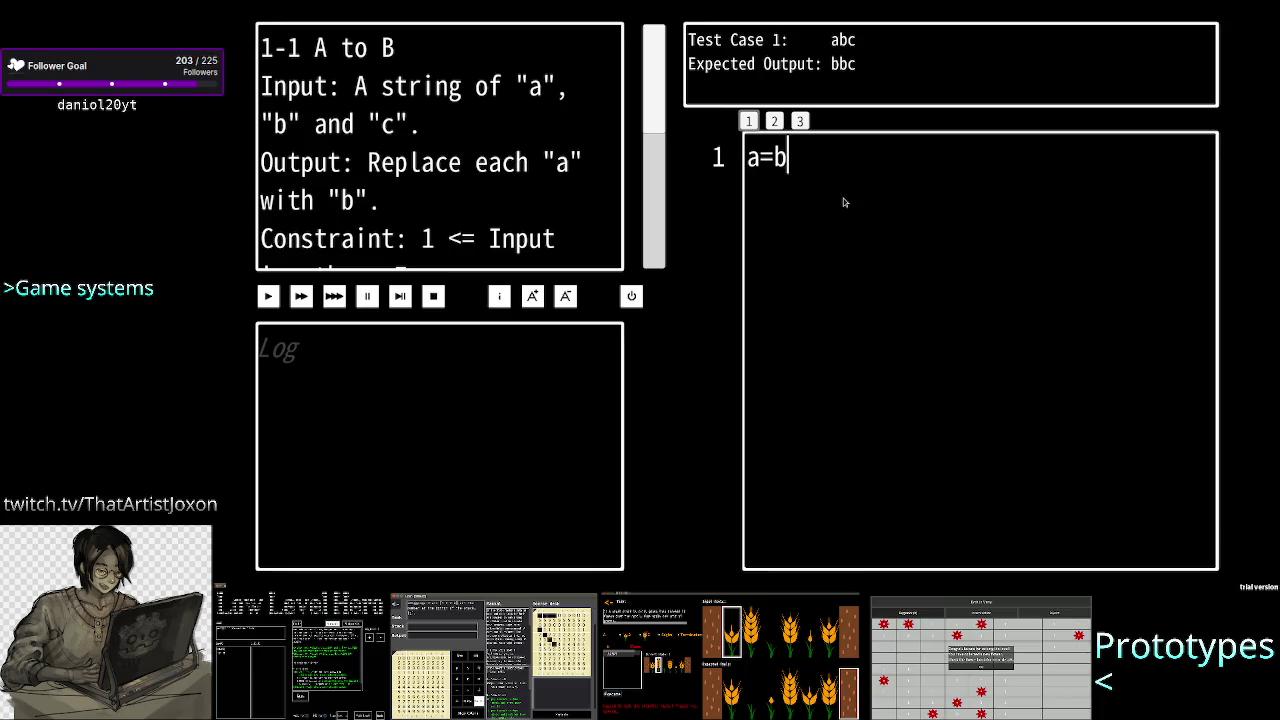
Step: Type 'asdasda' into the level 1-1 code, then run and stop the program
{"action": "type", "text": "asdasda"}
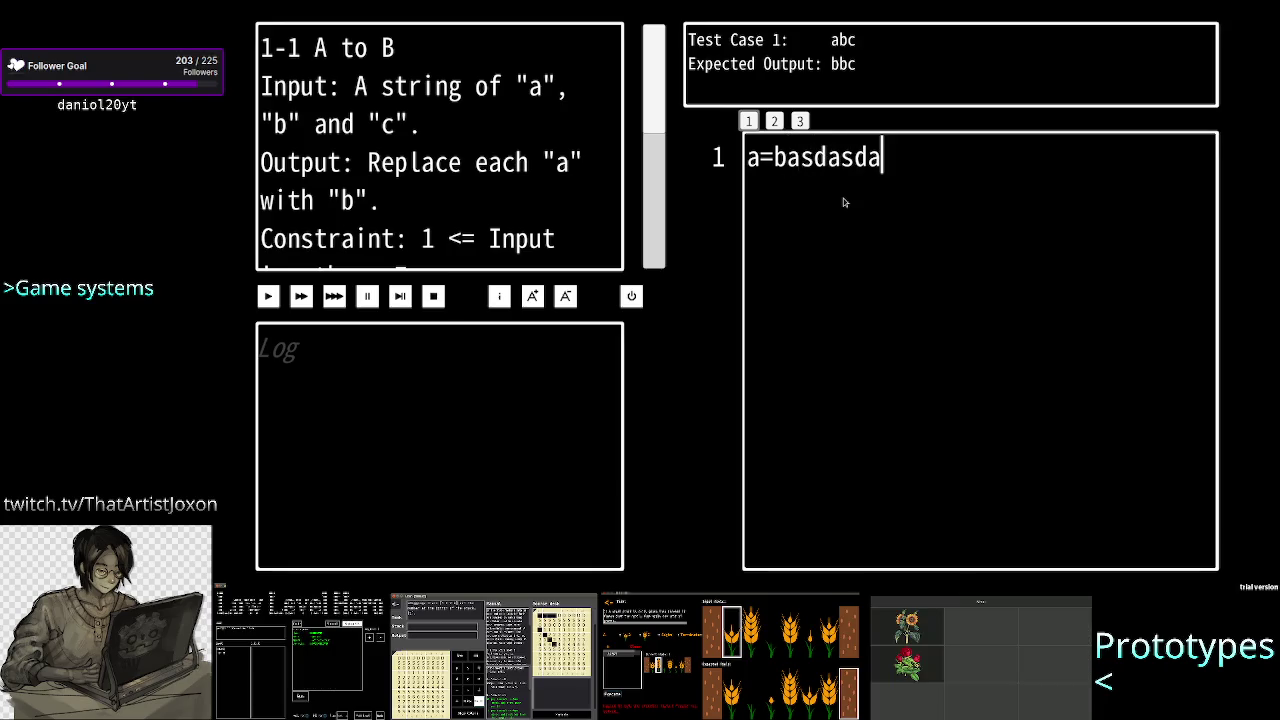
{"action": "left_click", "coordinate": [268, 296]}
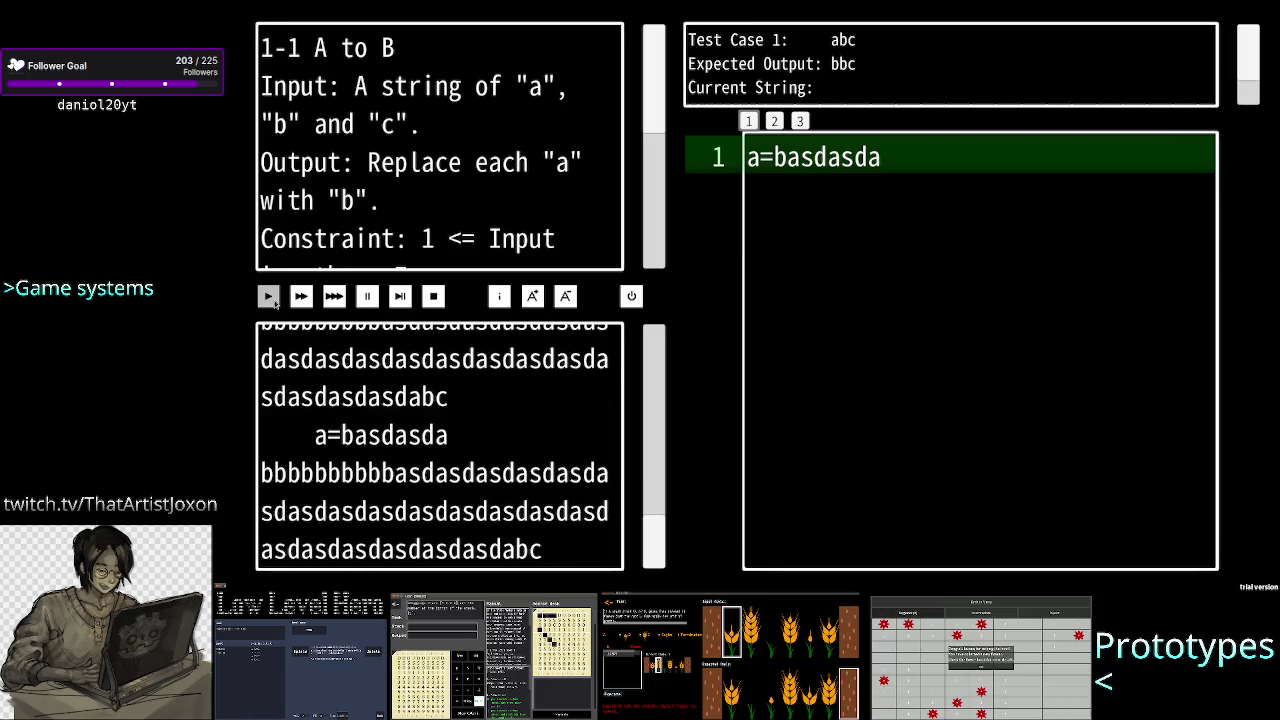
{"action": "left_click", "coordinate": [436, 298]}
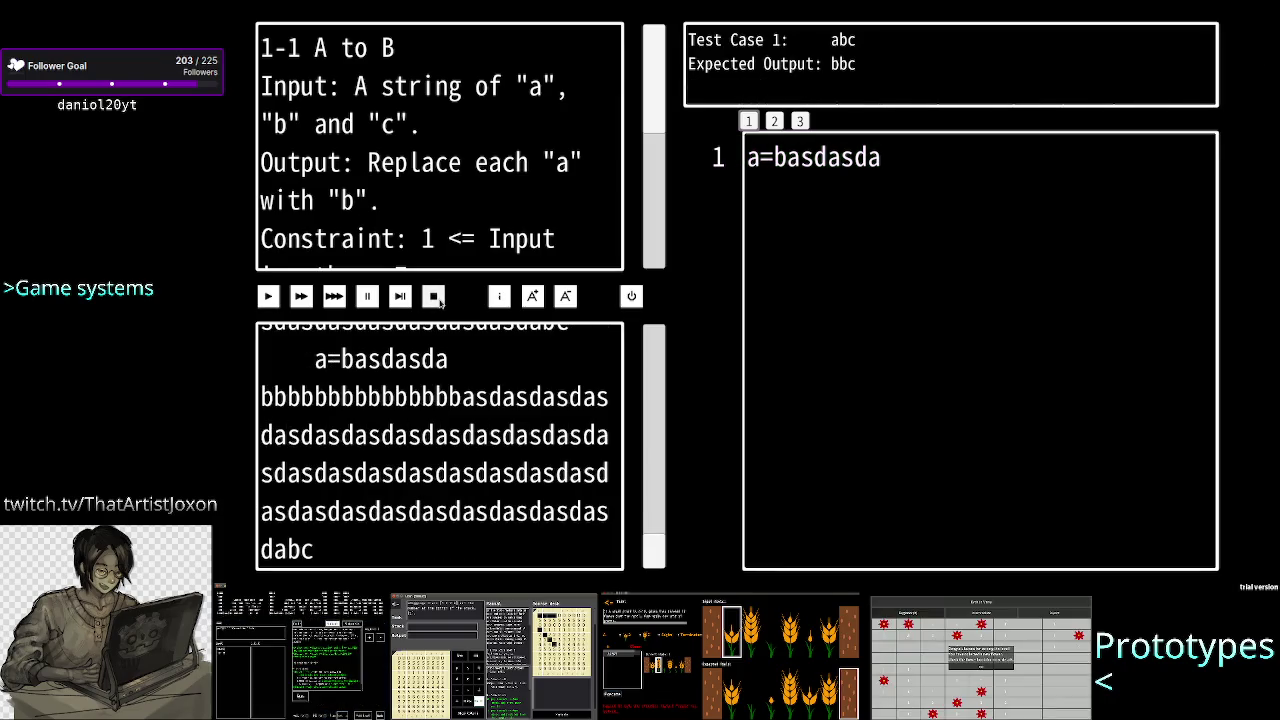
Step: Change the code line to 'ab', run it to get the missing '=' error, and leave the level
{"action": "left_click", "coordinate": [903, 161]}
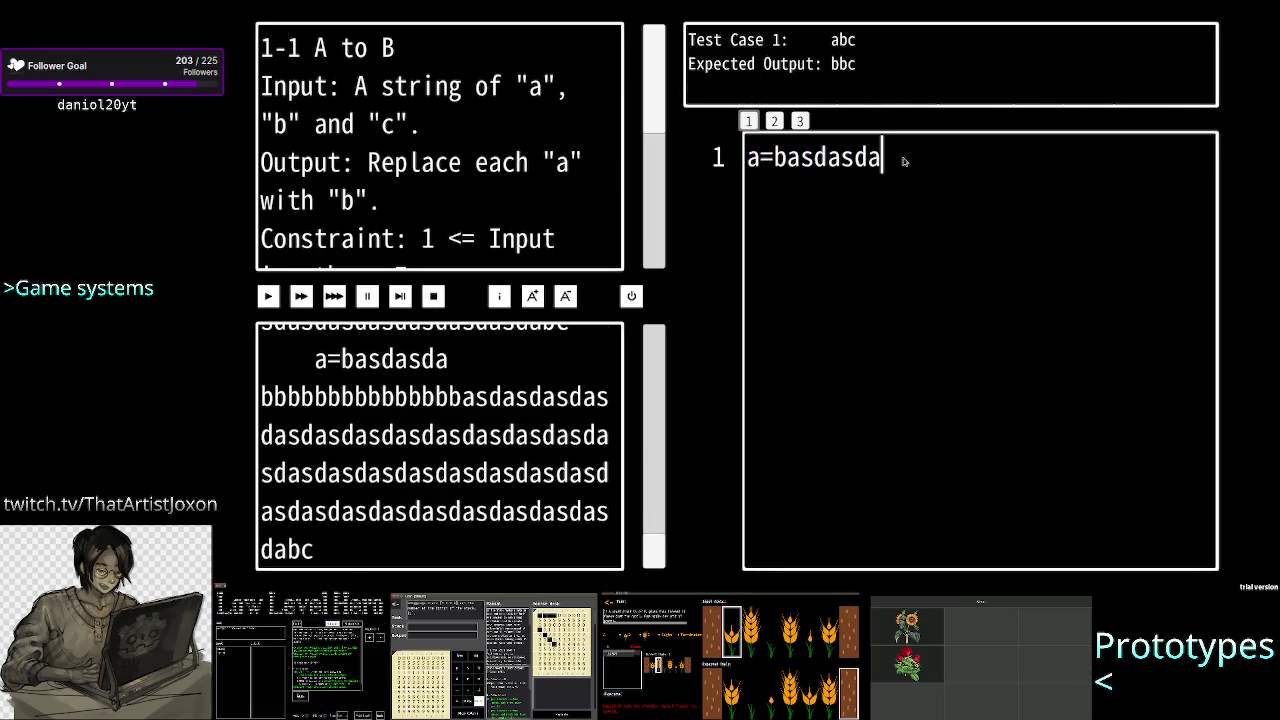
{"action": "key", "text": "BackSpace"}
{"action": "key", "text": "BackSpace"}
{"action": "key", "text": "BackSpace"}
{"action": "key", "text": "BackSpace"}
{"action": "key", "text": "BackSpace"}
{"action": "key", "text": "BackSpace"}
{"action": "type", "text": "b"}
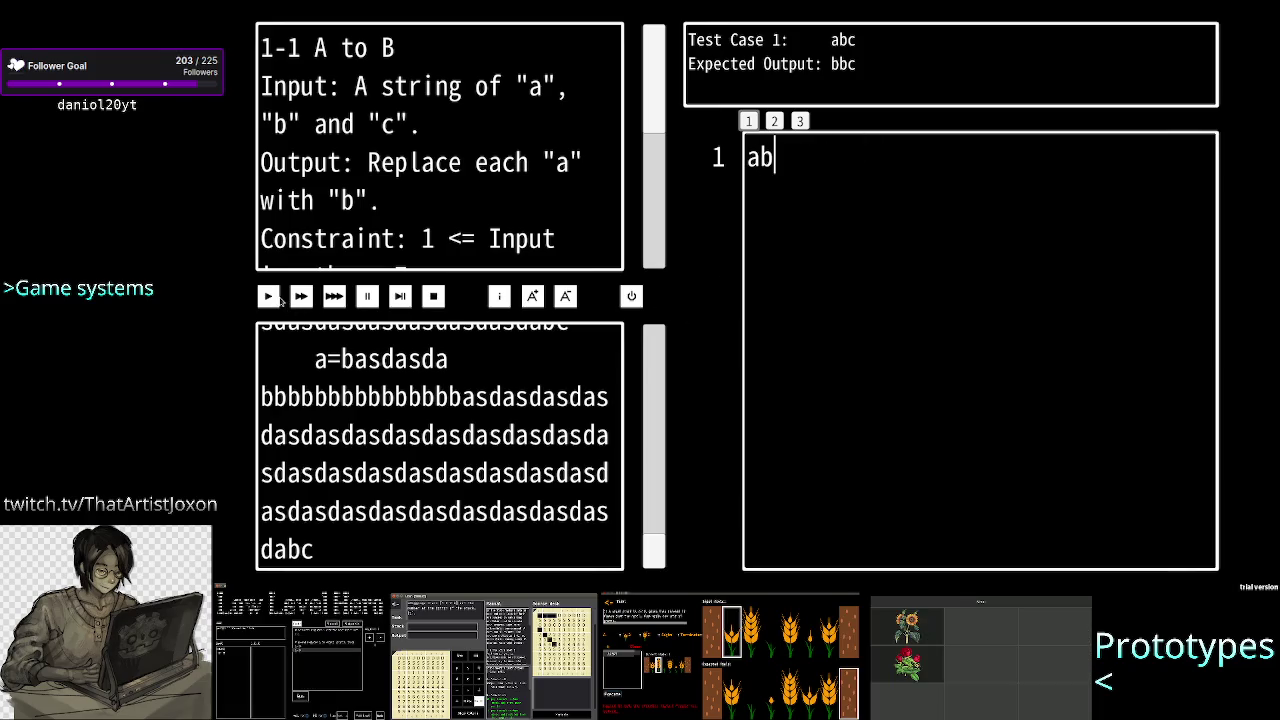
{"action": "left_click", "coordinate": [268, 297]}
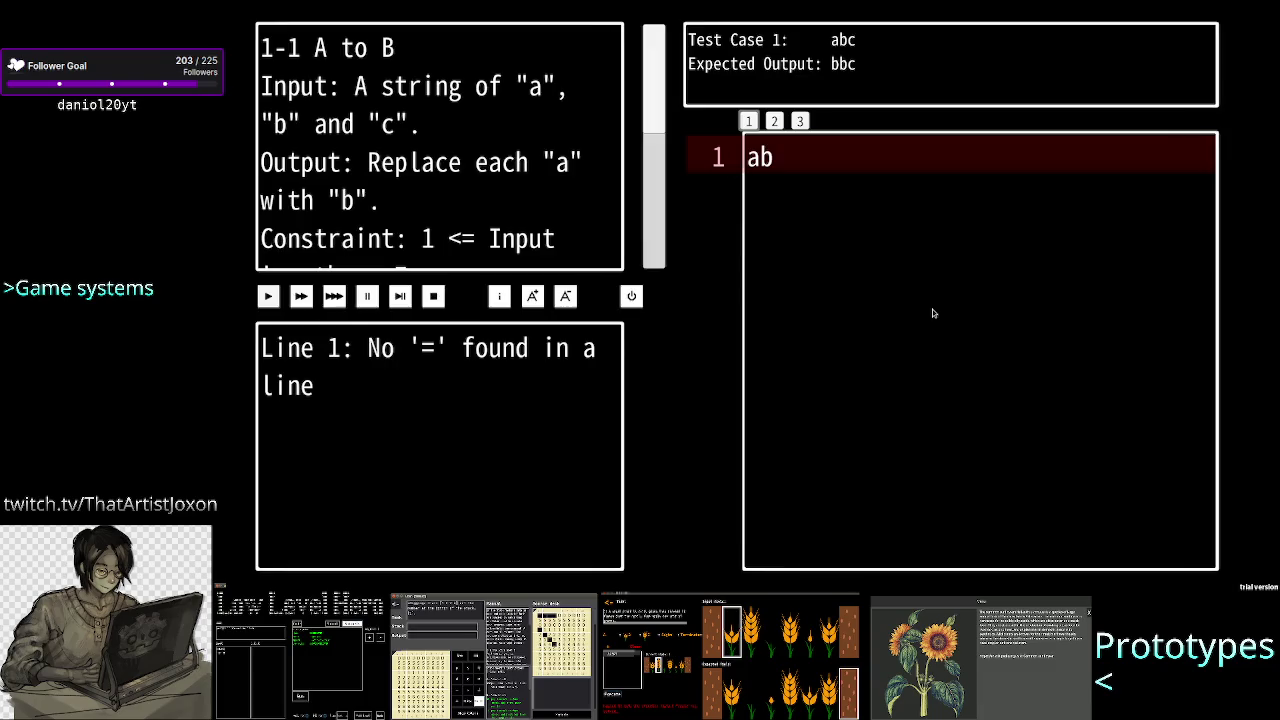
{"action": "key", "text": "Escape"}
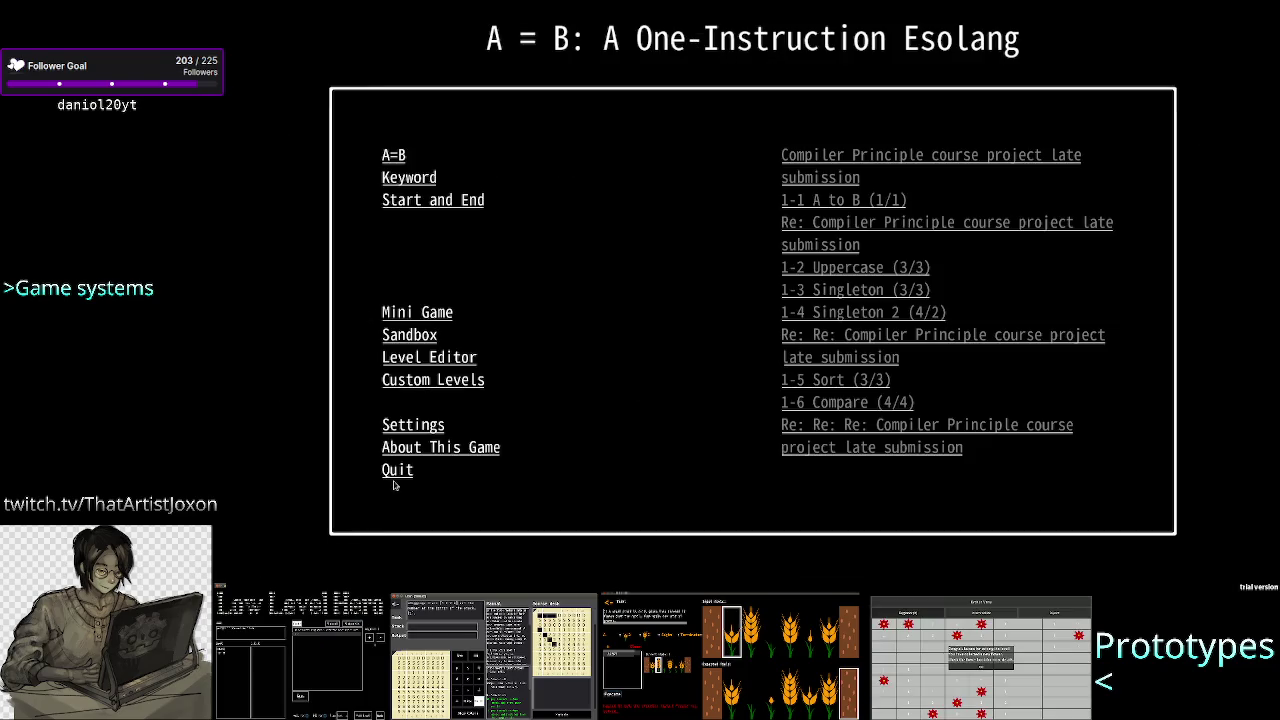
Step: Quit A=B, minimise OBS and Steam, and bring the Inkscape mockup forward
{"action": "left_click", "coordinate": [397, 472]}
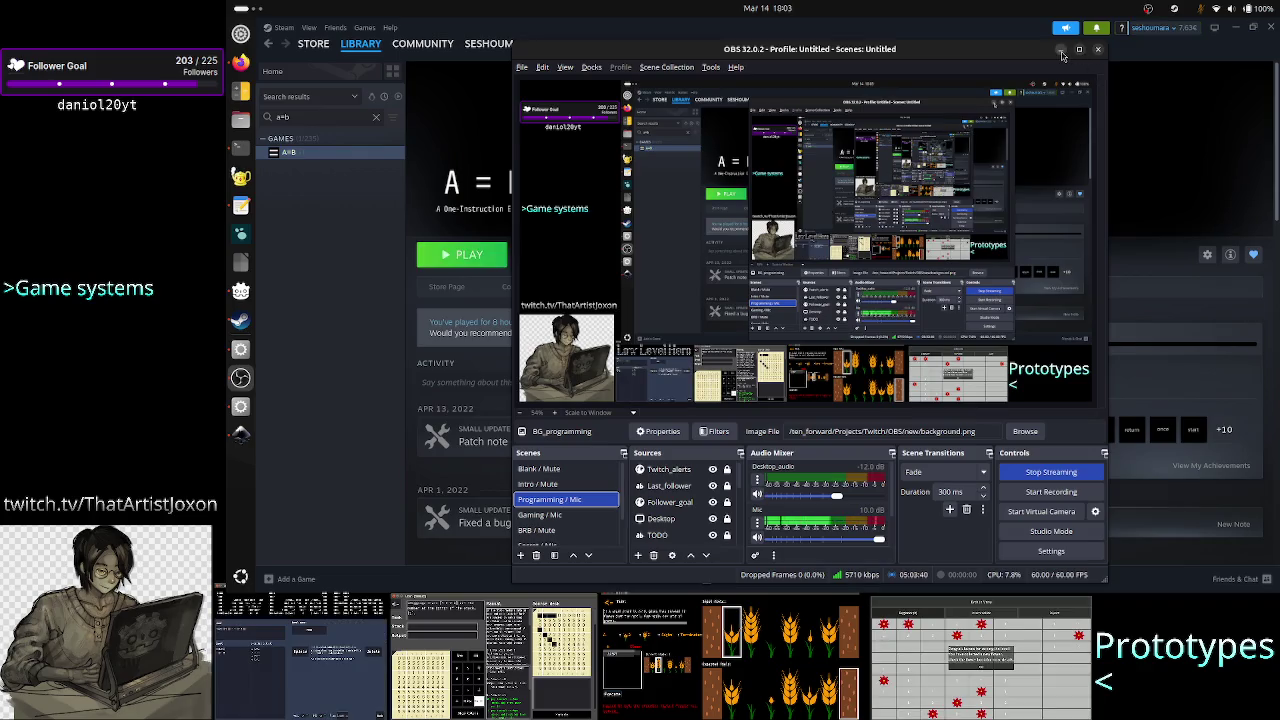
{"action": "left_click", "coordinate": [1097, 49]}
{"action": "left_click", "coordinate": [1247, 31]}
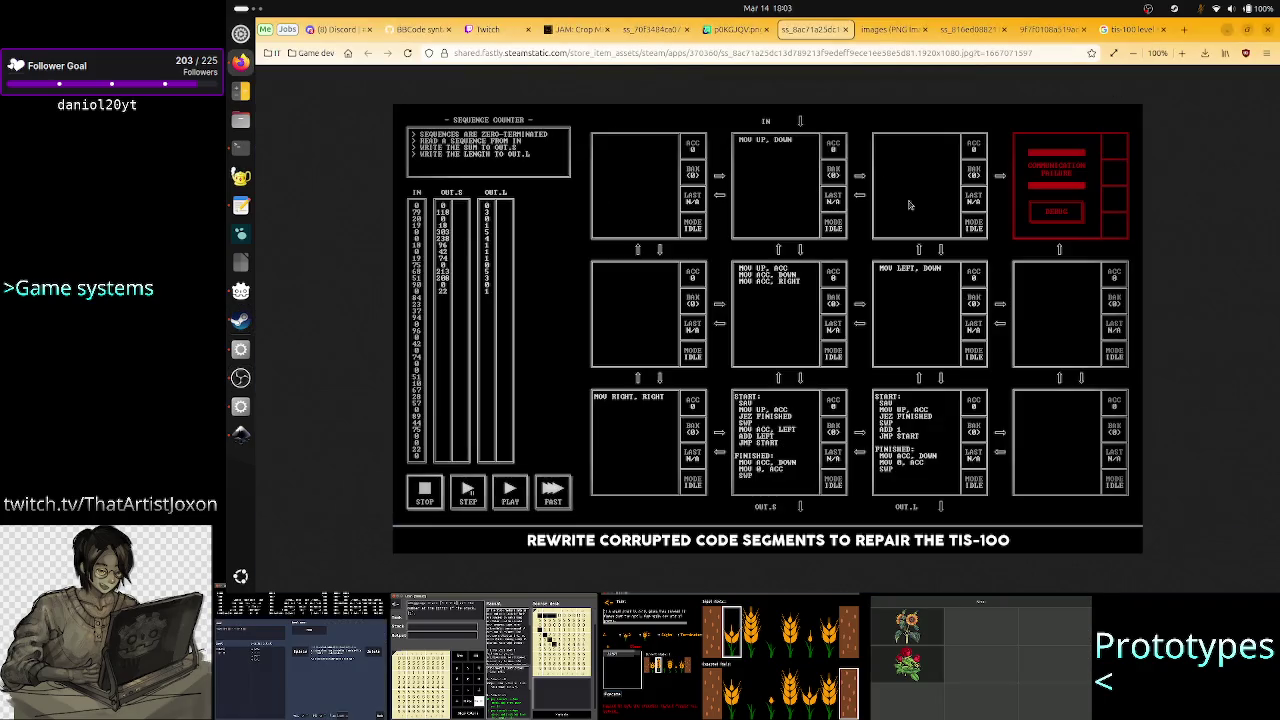
{"action": "left_click", "coordinate": [240, 435]}
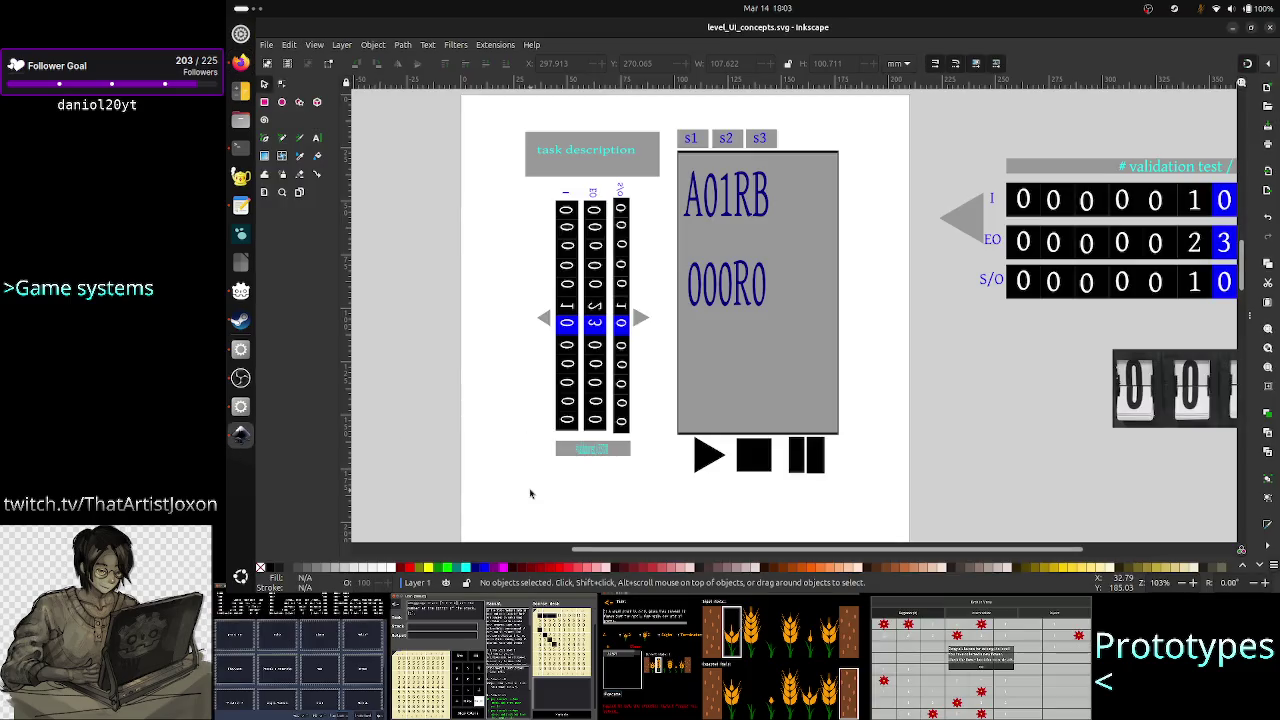
Step: Pull the grey code panel's bottom edge up and raise the play/stop/pause buttons just beneath it
{"action": "mouse_move", "coordinate": [637, 549]}
{"action": "left_mouse_down"}
{"action": "mouse_move", "coordinate": [588, 552]}
{"action": "mouse_move", "coordinate": [655, 537]}
{"action": "left_mouse_up"}
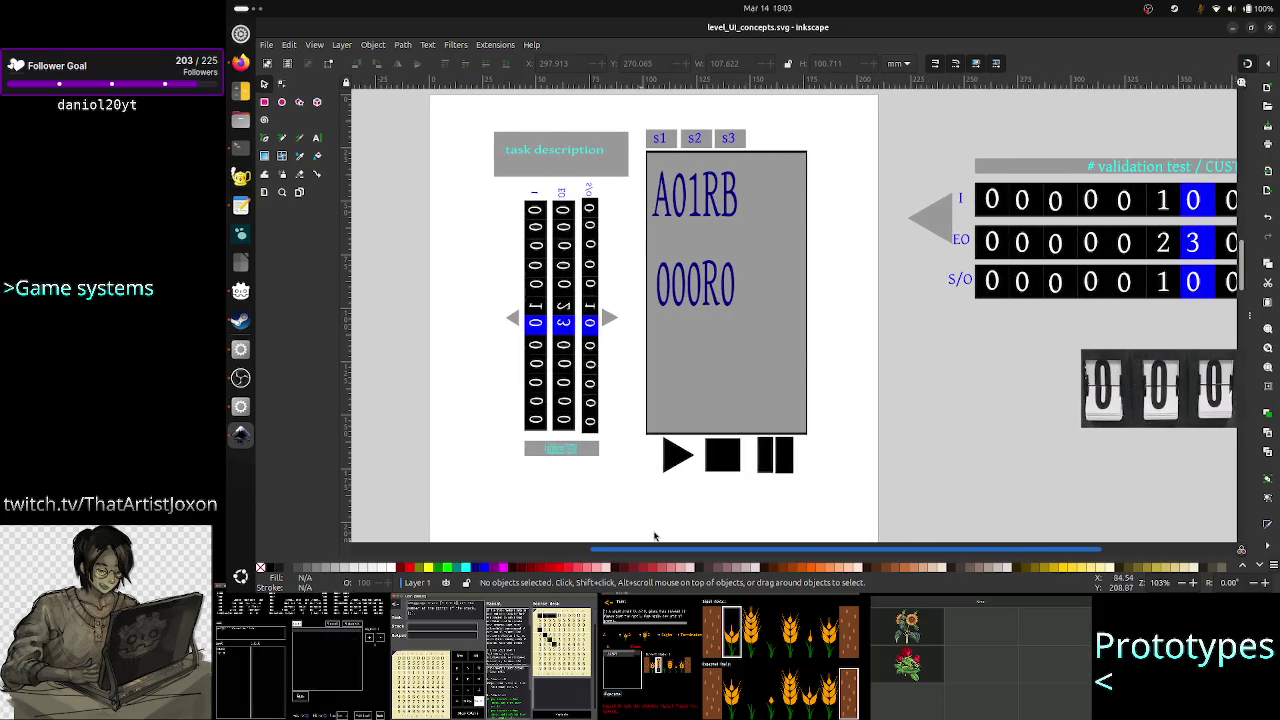
{"action": "left_click_drag", "start_coordinate": [655, 537], "coordinate": [579, 537]}
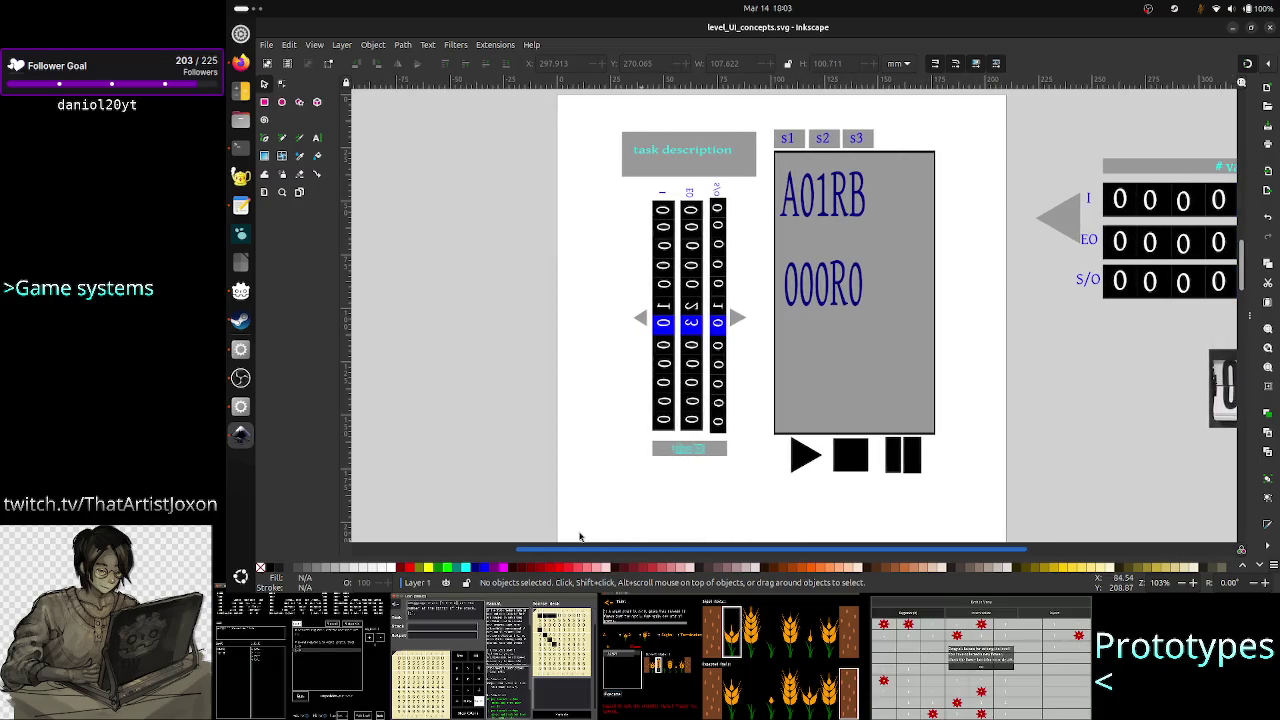
{"action": "left_click", "coordinate": [894, 395]}
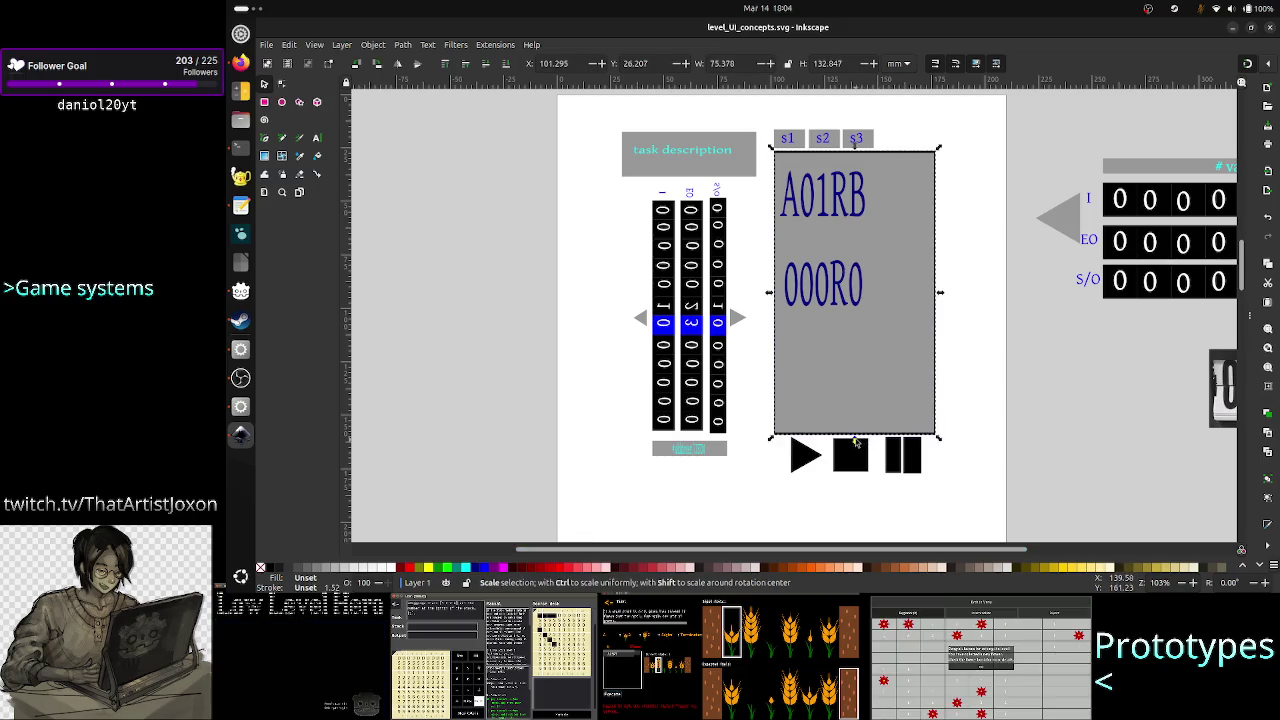
{"action": "left_click_drag", "start_coordinate": [855, 440], "coordinate": [866, 338]}
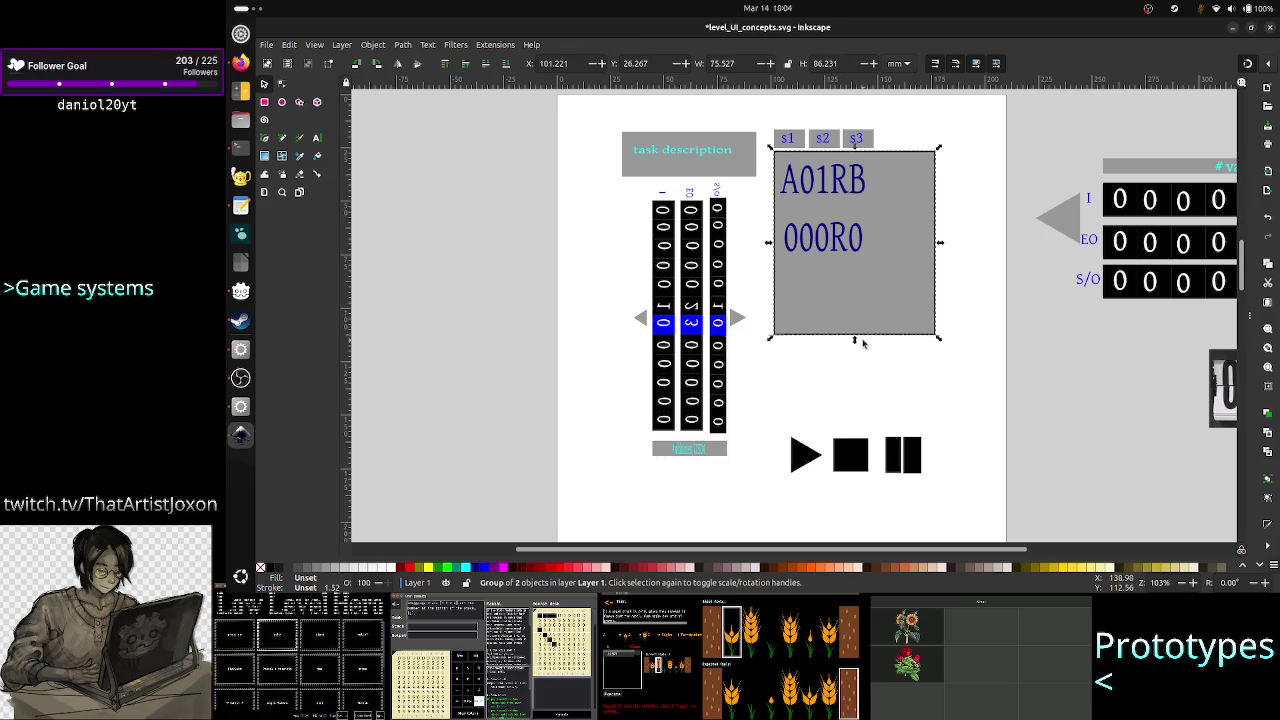
{"action": "left_click_drag", "start_coordinate": [846, 463], "coordinate": [844, 363]}
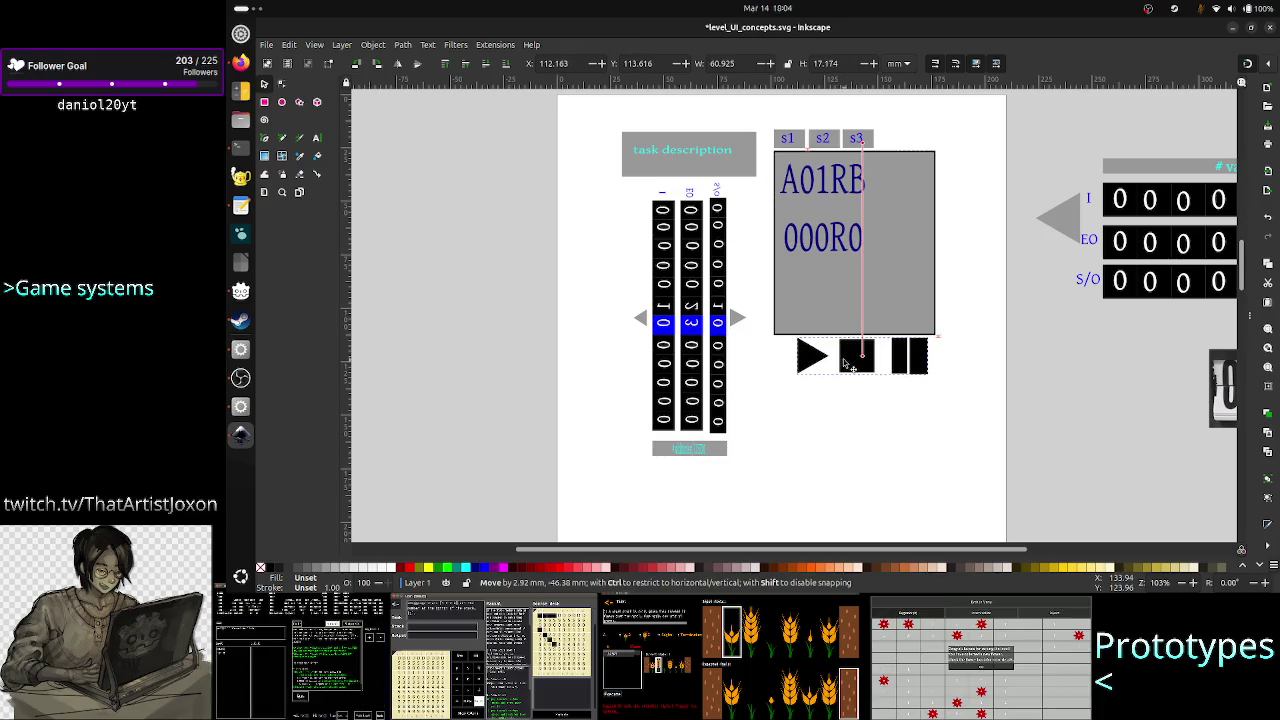
{"action": "left_click", "coordinate": [834, 434]}
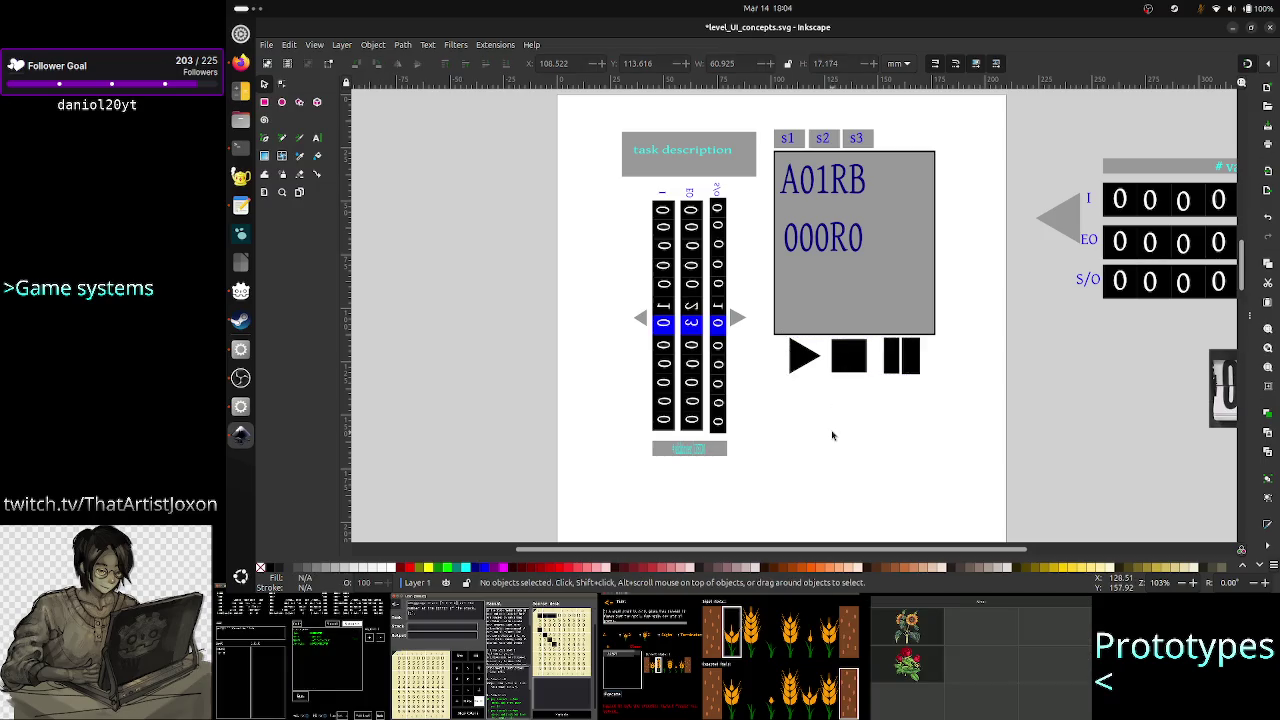
{"action": "left_click", "coordinate": [264, 101]}
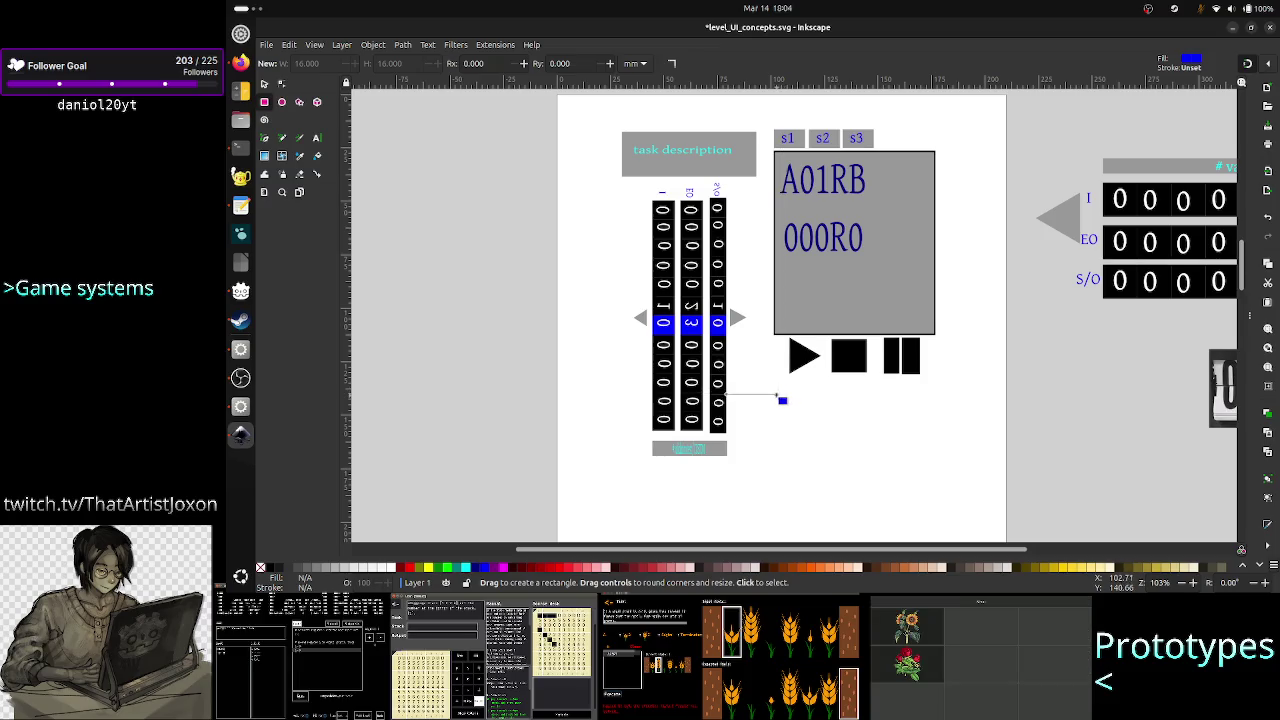
Step: Draw a grey rectangle below the buttons and centre a navy 'LOG / Error' label inside it
{"action": "left_click_drag", "start_coordinate": [775, 395], "coordinate": [940, 455]}
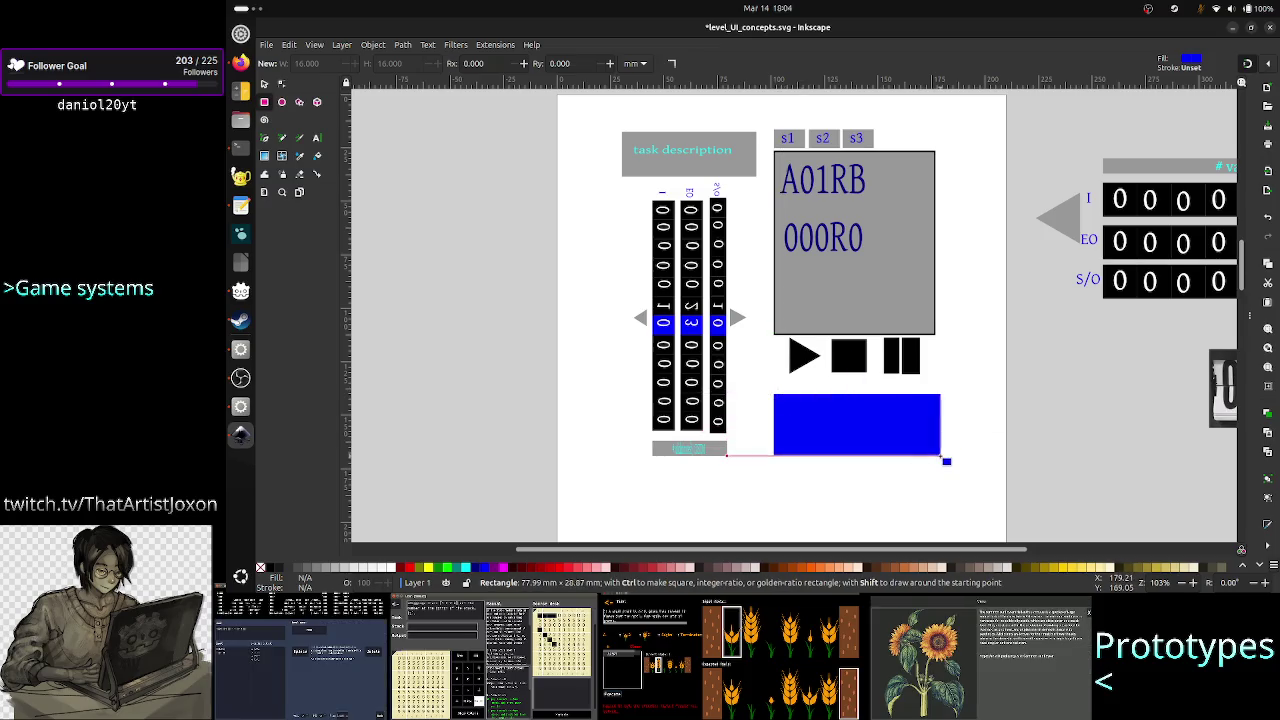
{"action": "left_click", "coordinate": [320, 568]}
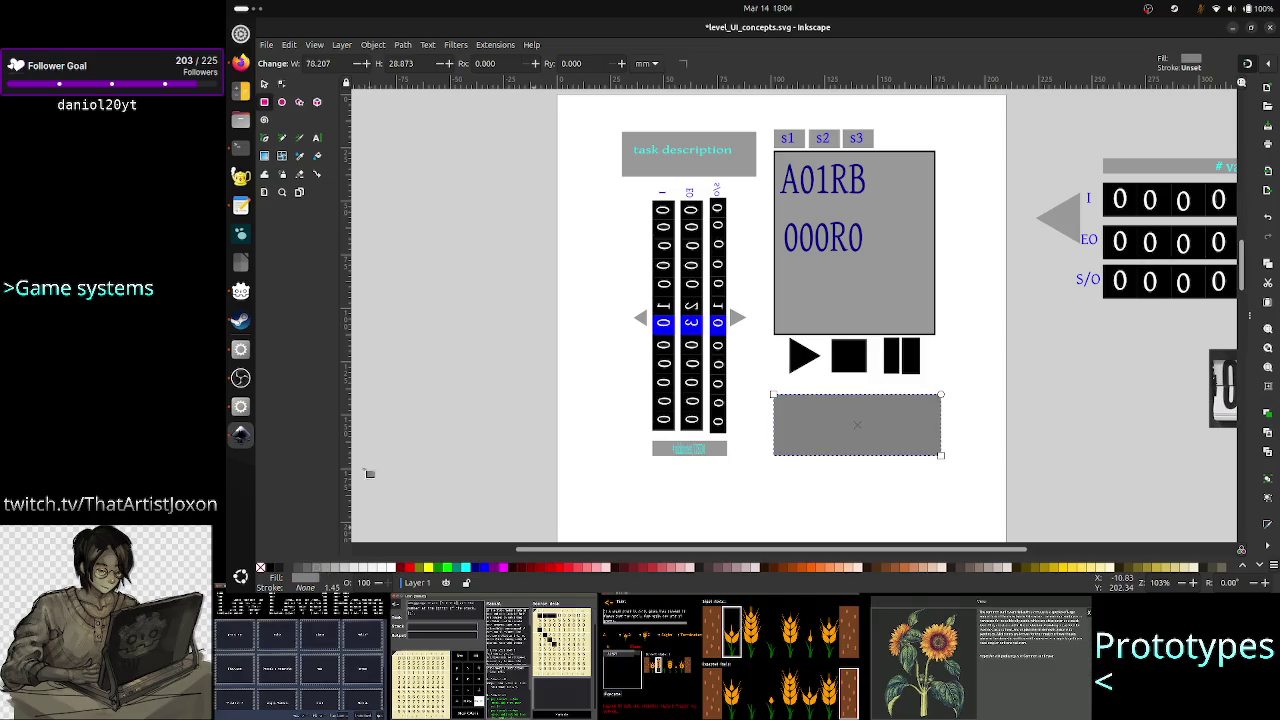
{"action": "left_click", "coordinate": [315, 140]}
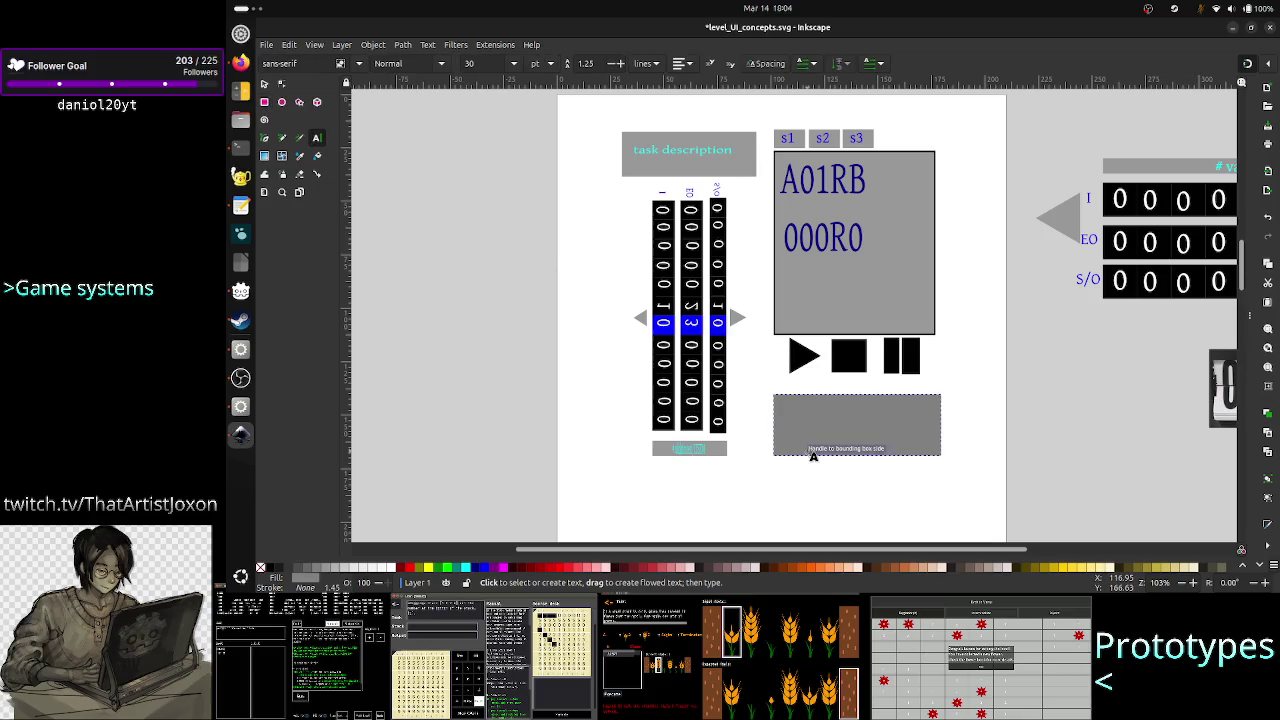
{"action": "left_click", "coordinate": [806, 404]}
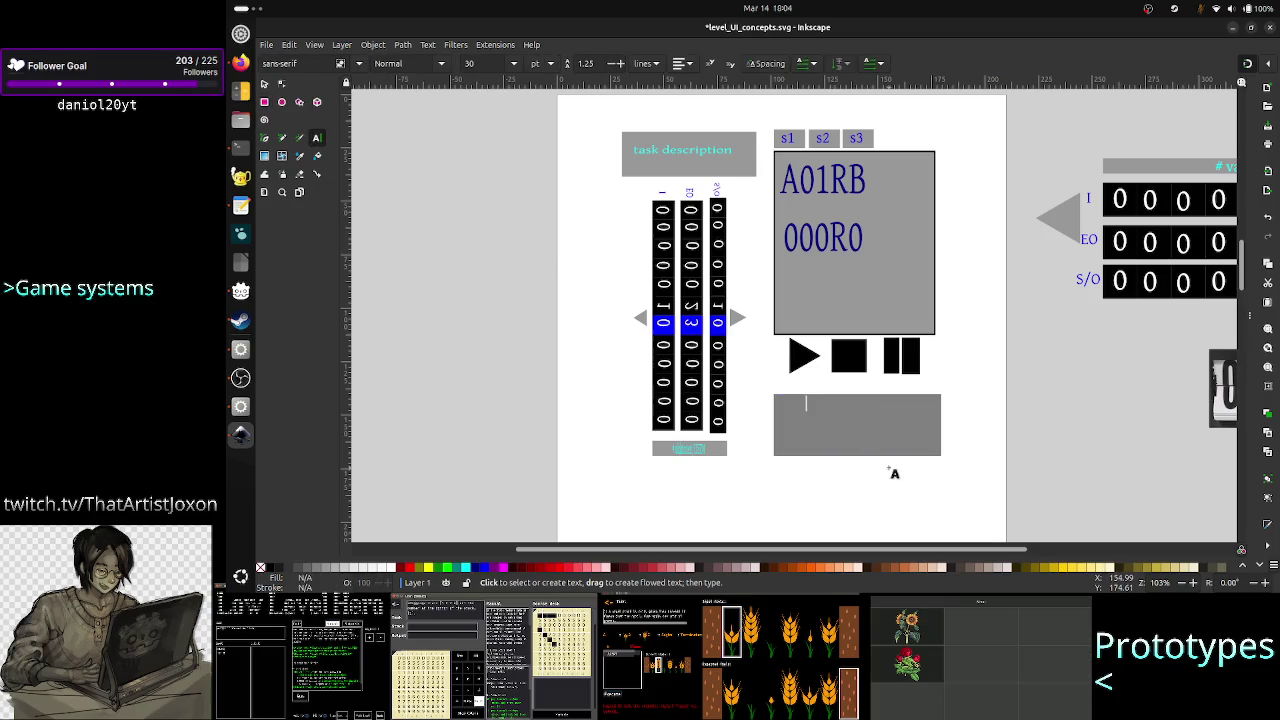
{"action": "key", "text": "ctrl+v"}
{"action": "key", "text": "ctrl+v"}
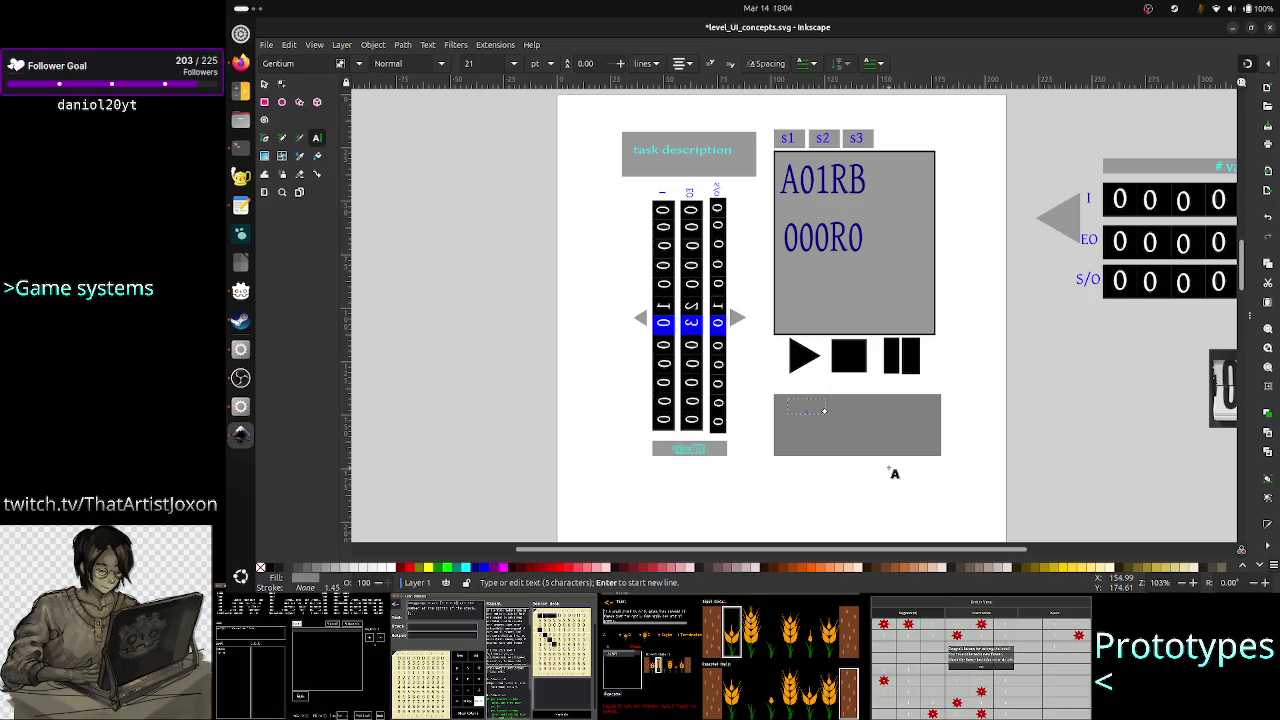
{"action": "key", "text": "ctrl+v"}
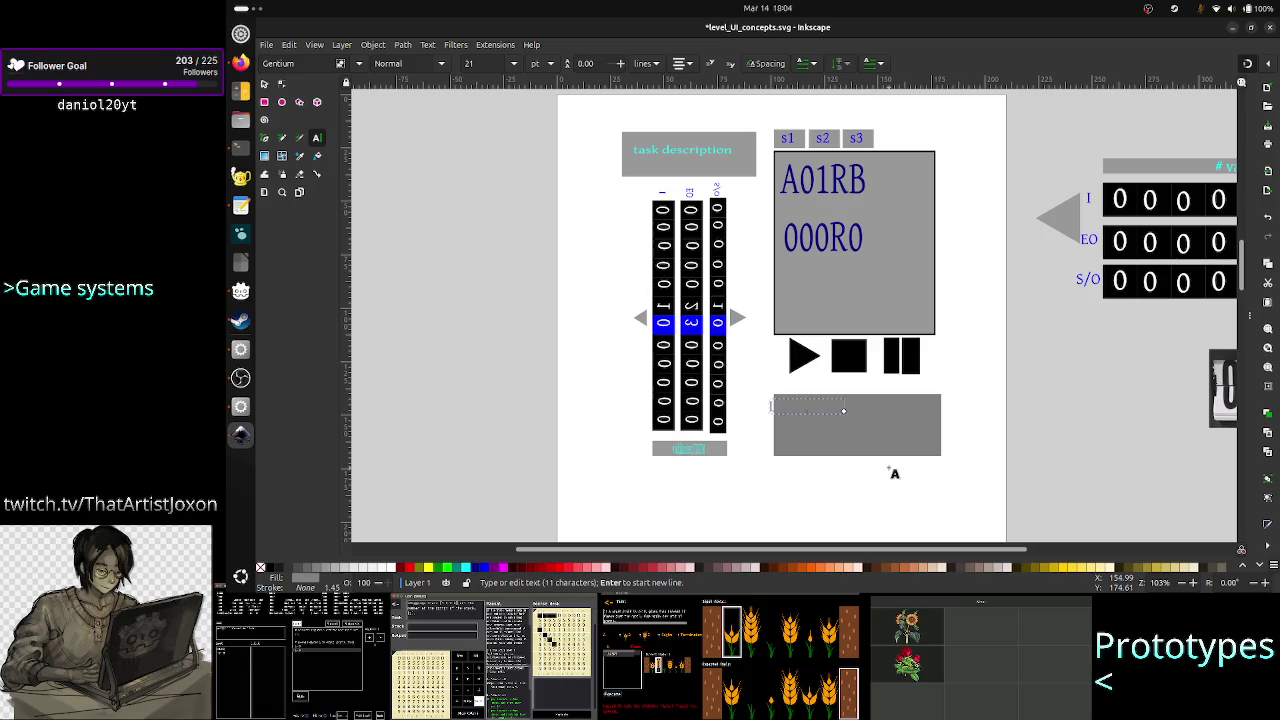
{"action": "key", "text": "ctrl+a"}
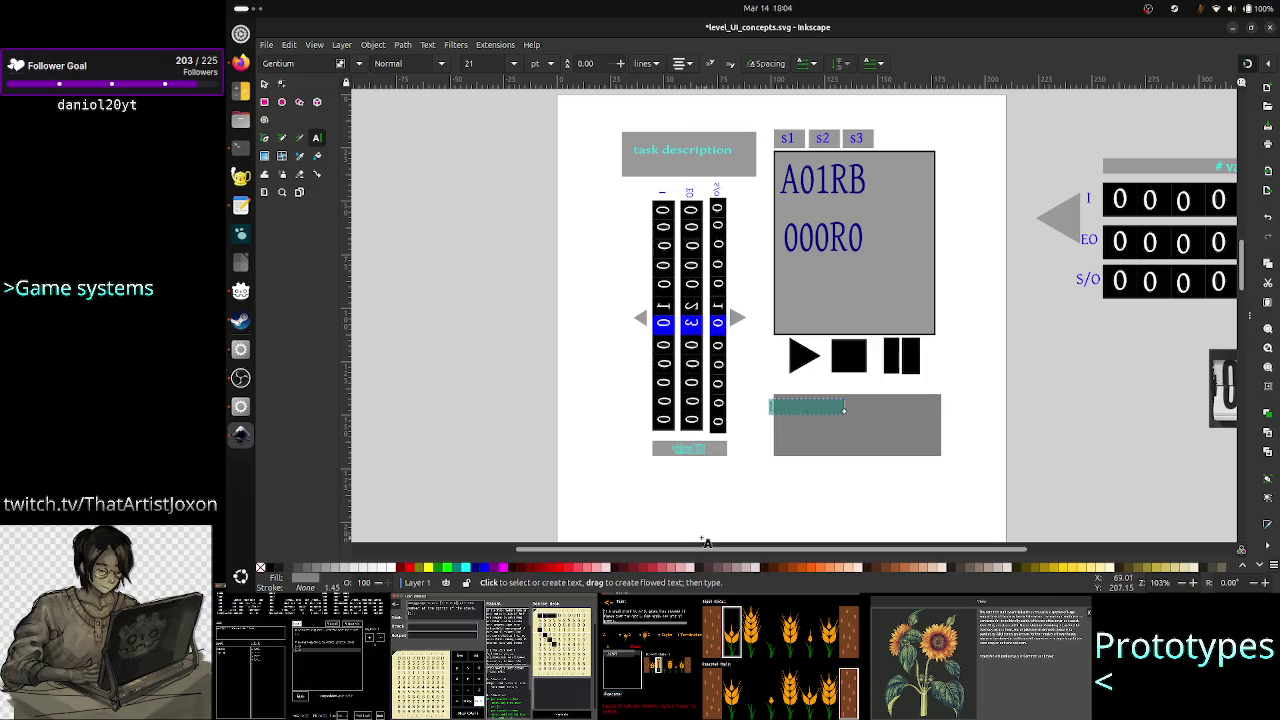
{"action": "left_click", "coordinate": [479, 572]}
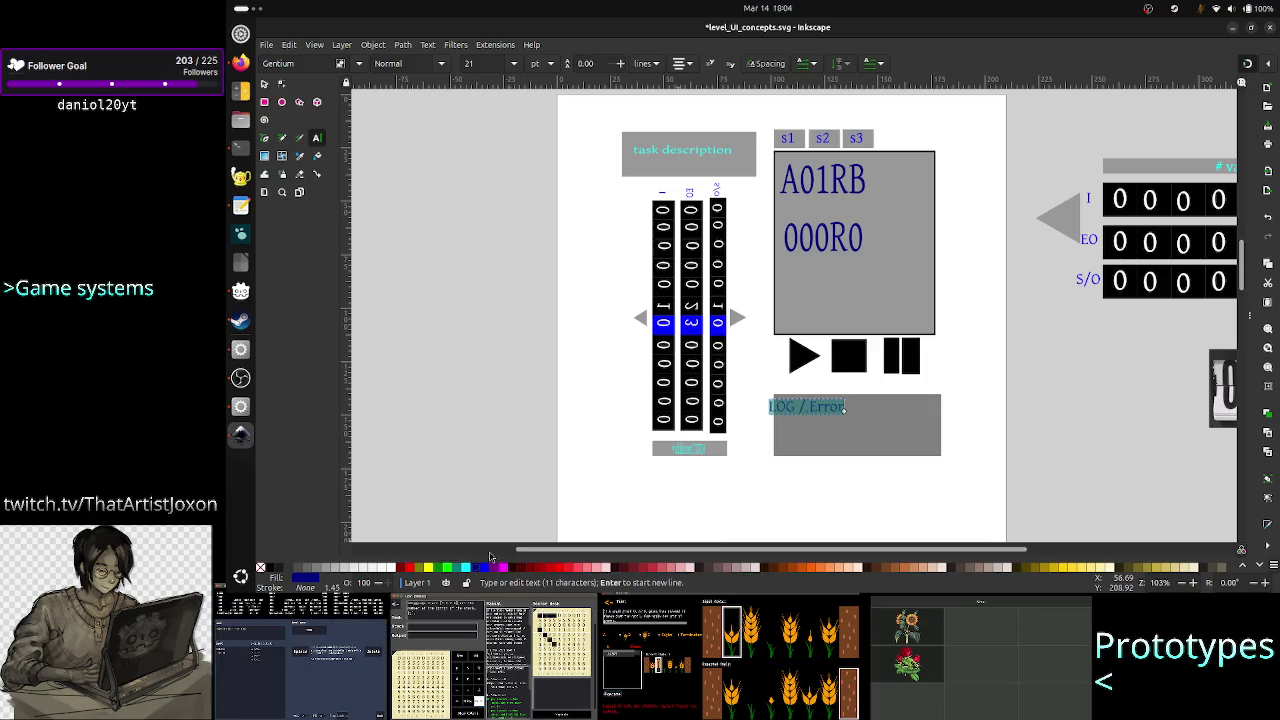
{"action": "left_click", "coordinate": [264, 83]}
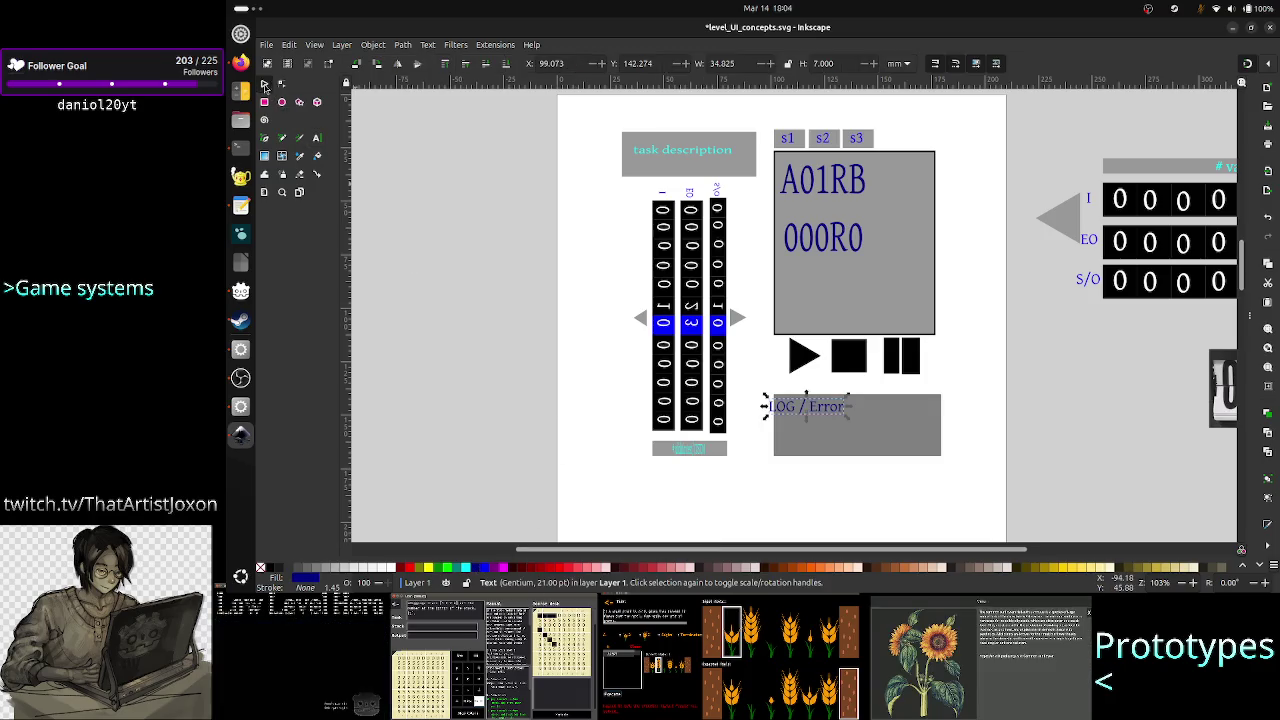
{"action": "left_click_drag", "start_coordinate": [815, 415], "coordinate": [861, 430]}
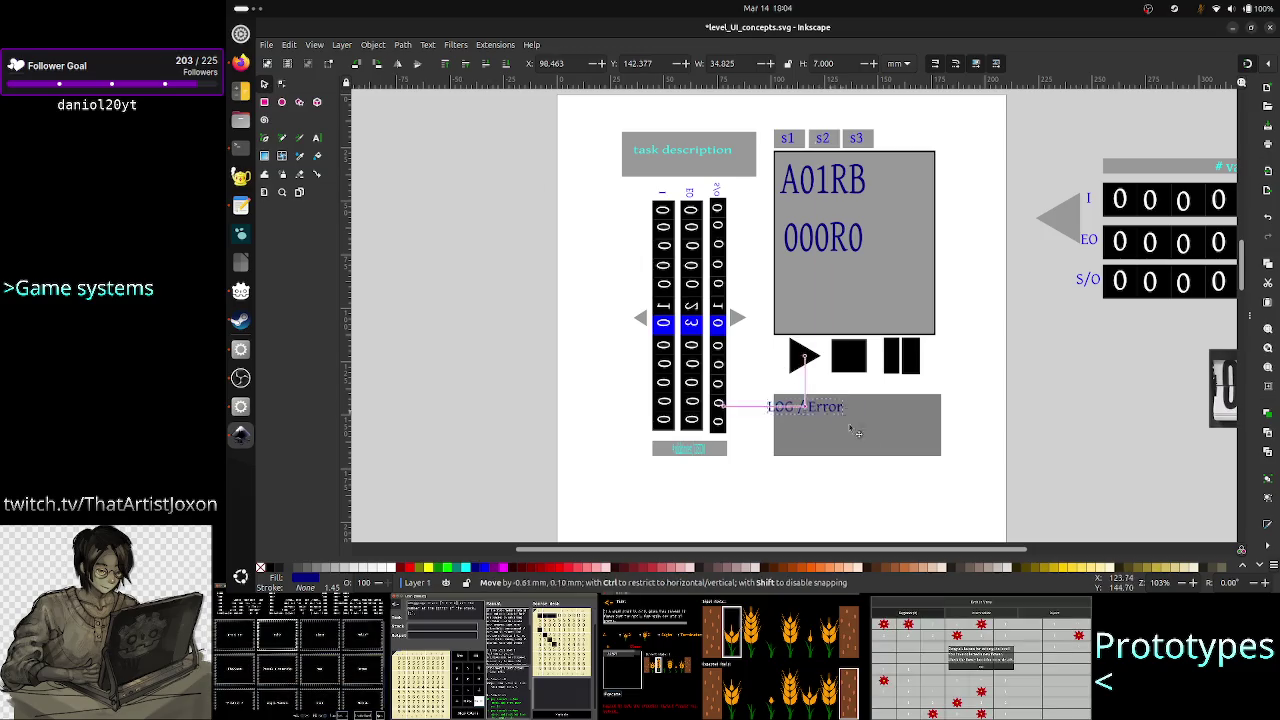
Step: Group the LOG / Error label with its grey box and nudge the group slightly upward
{"action": "left_click", "coordinate": [918, 440], "text": "shift"}
{"action": "right_click", "coordinate": [922, 444]}
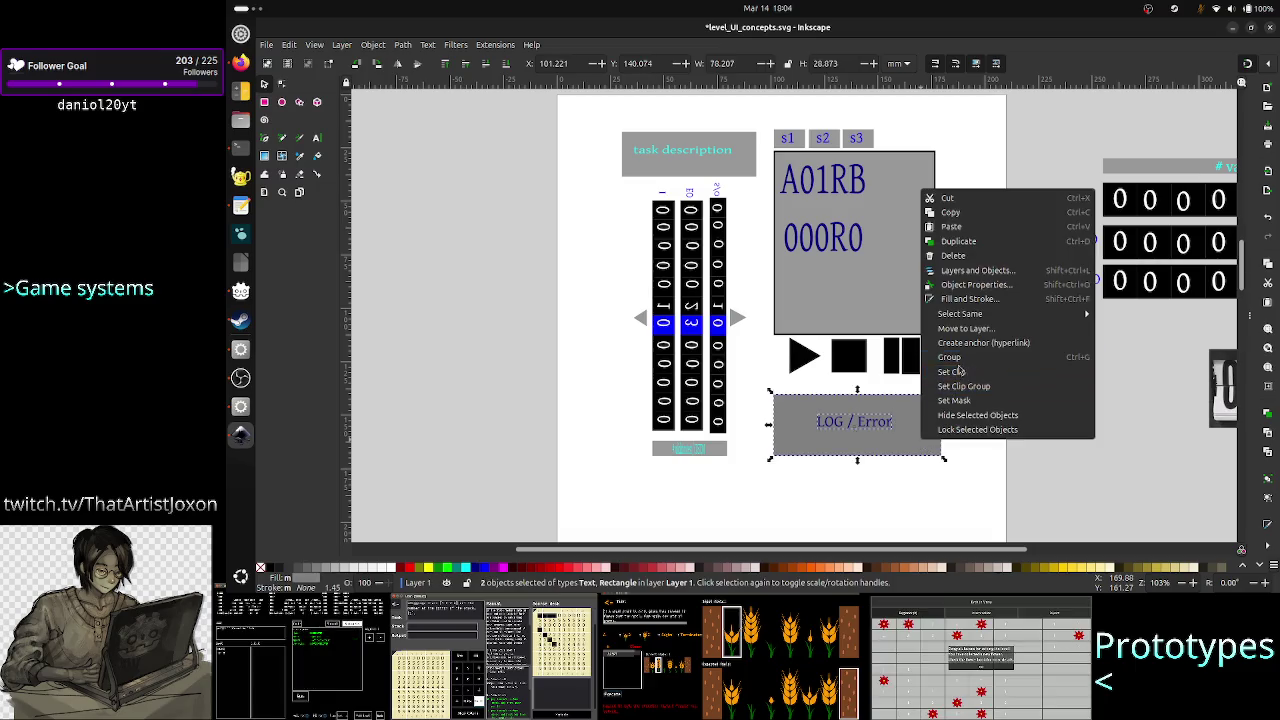
{"action": "left_click", "coordinate": [949, 357]}
{"action": "left_click", "coordinate": [957, 472]}
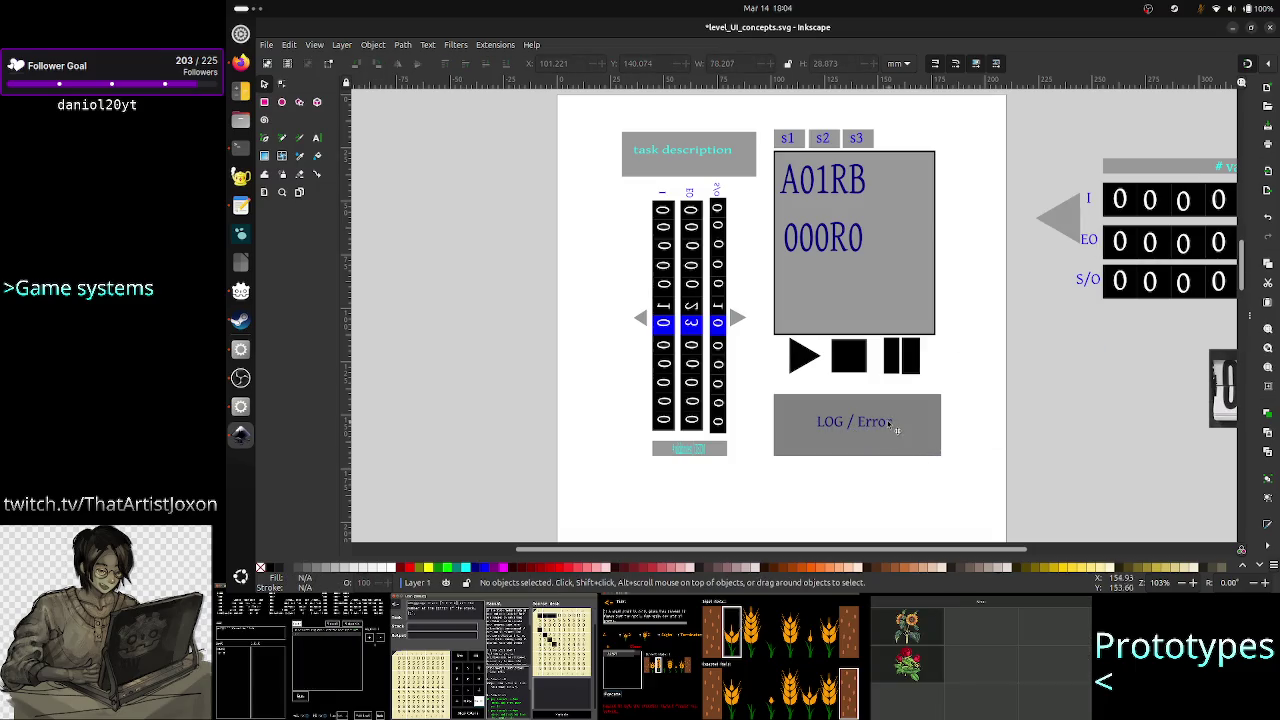
{"action": "left_click_drag", "start_coordinate": [890, 421], "coordinate": [890, 418]}
{"action": "left_click", "coordinate": [958, 479]}
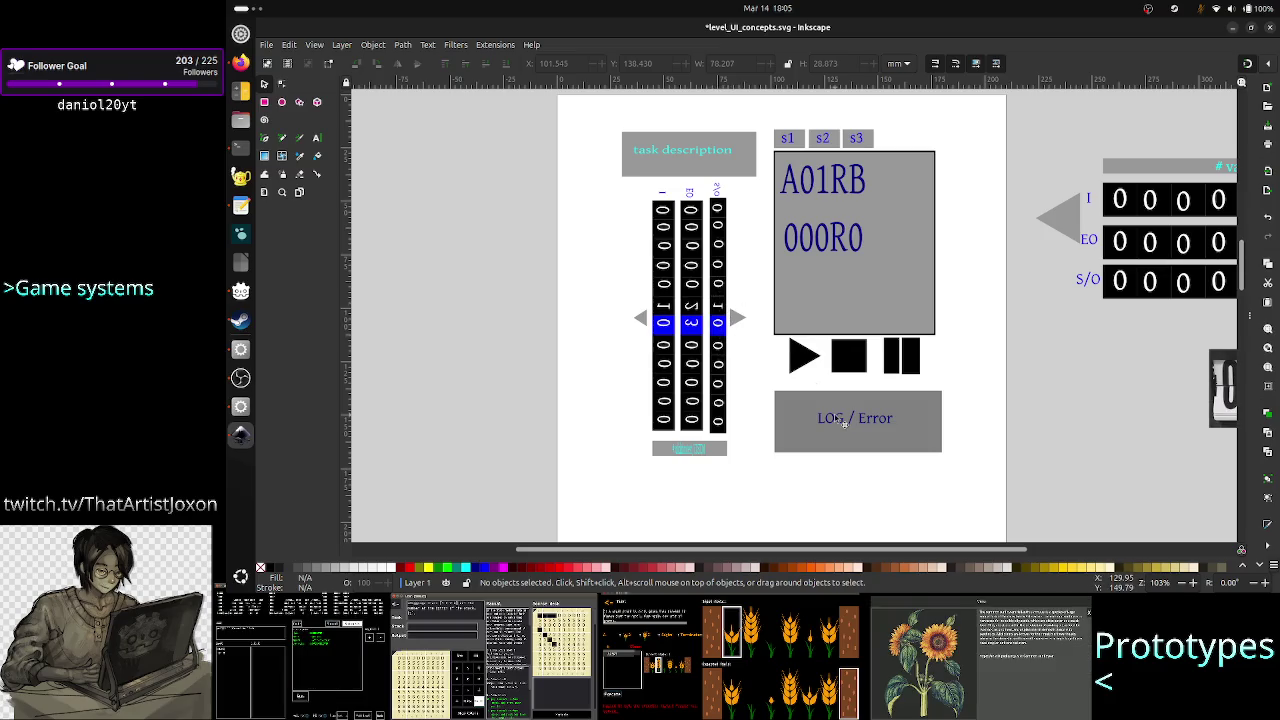
Step: Reopen the LOG / Error group's context menu without changes, then switch to Firefox
{"action": "left_click", "coordinate": [927, 434]}
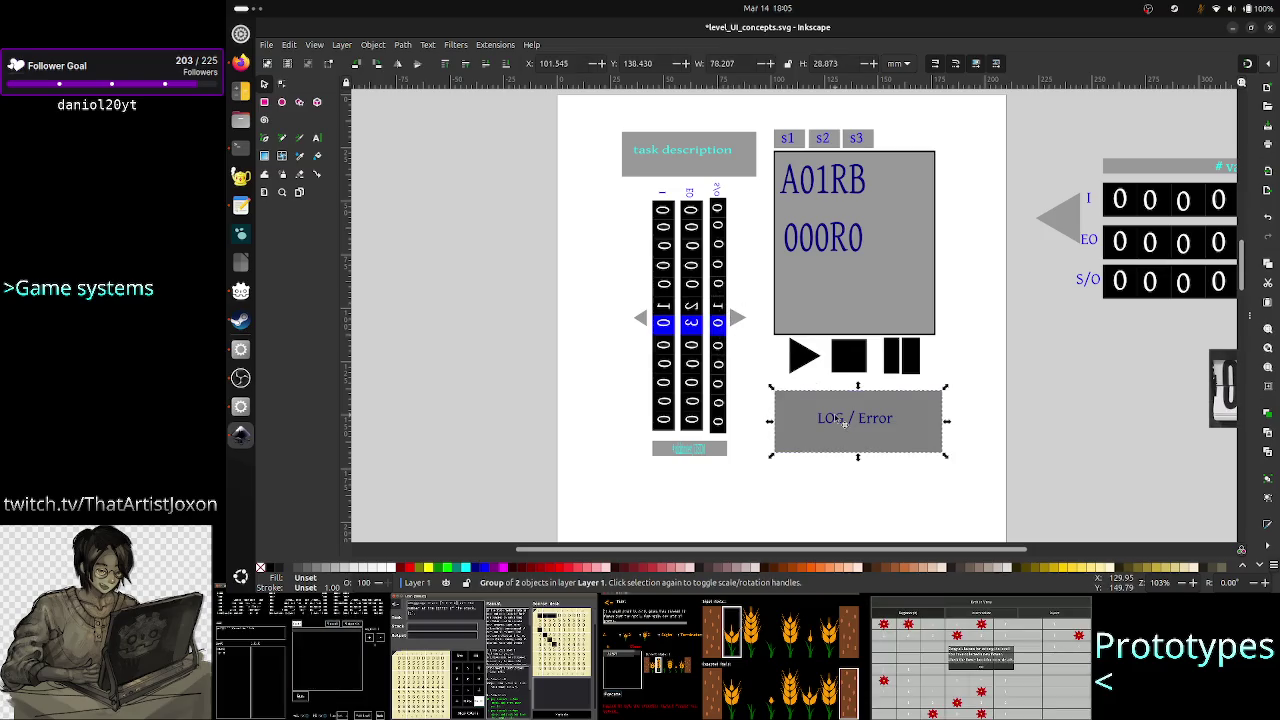
{"action": "right_click", "coordinate": [927, 434]}
{"action": "left_click", "coordinate": [889, 491]}
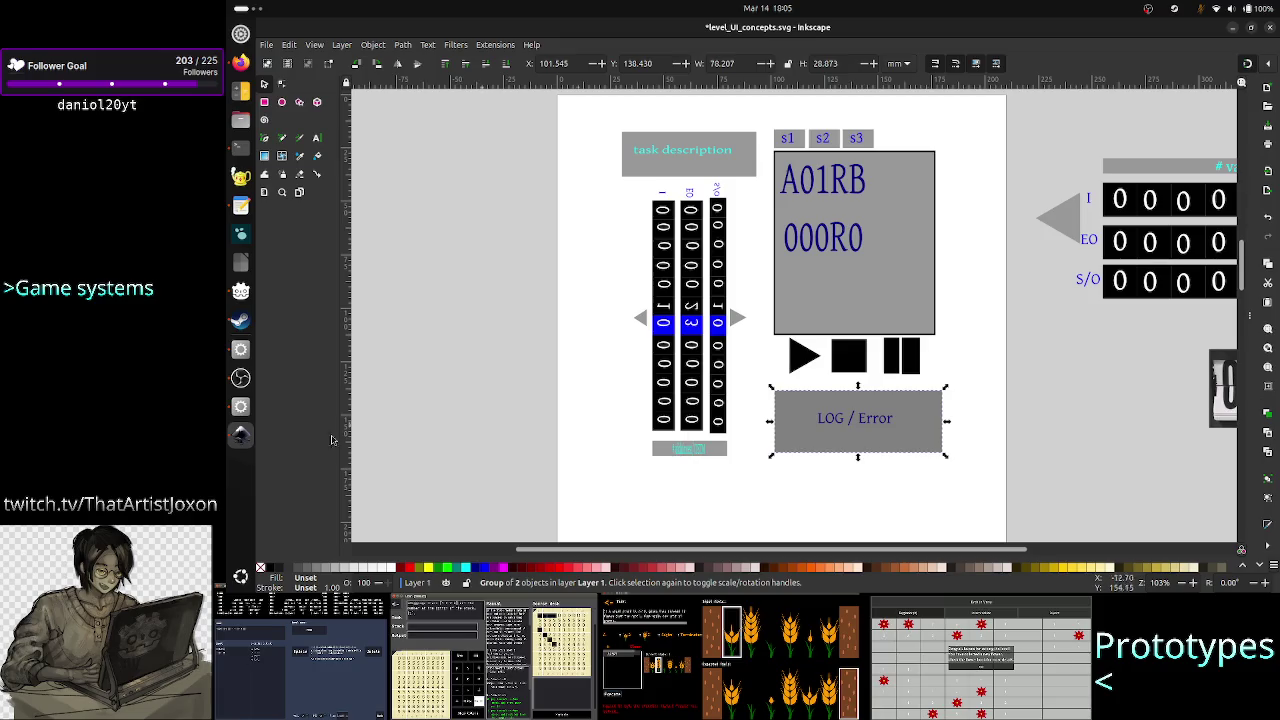
{"action": "left_click", "coordinate": [240, 62]}
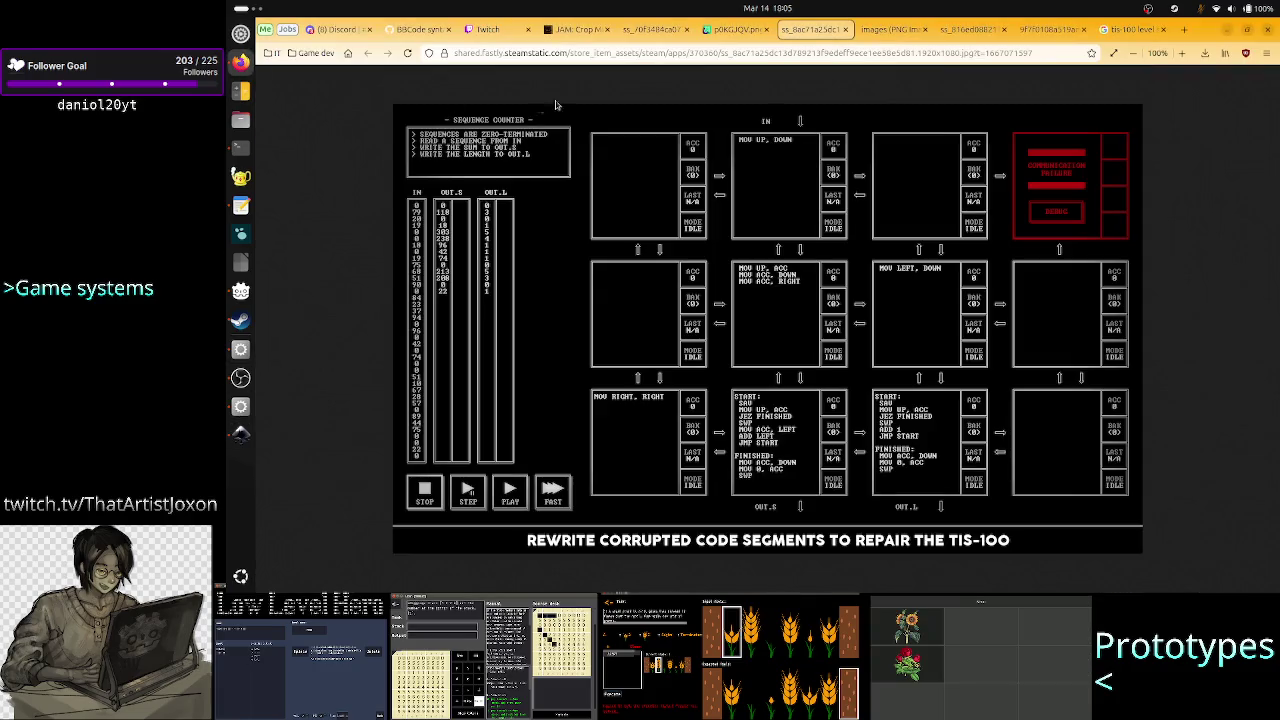
Step: View the level 1-6 Sort reference screenshot in Firefox, then return to Inkscape
{"action": "left_click", "coordinate": [658, 32]}
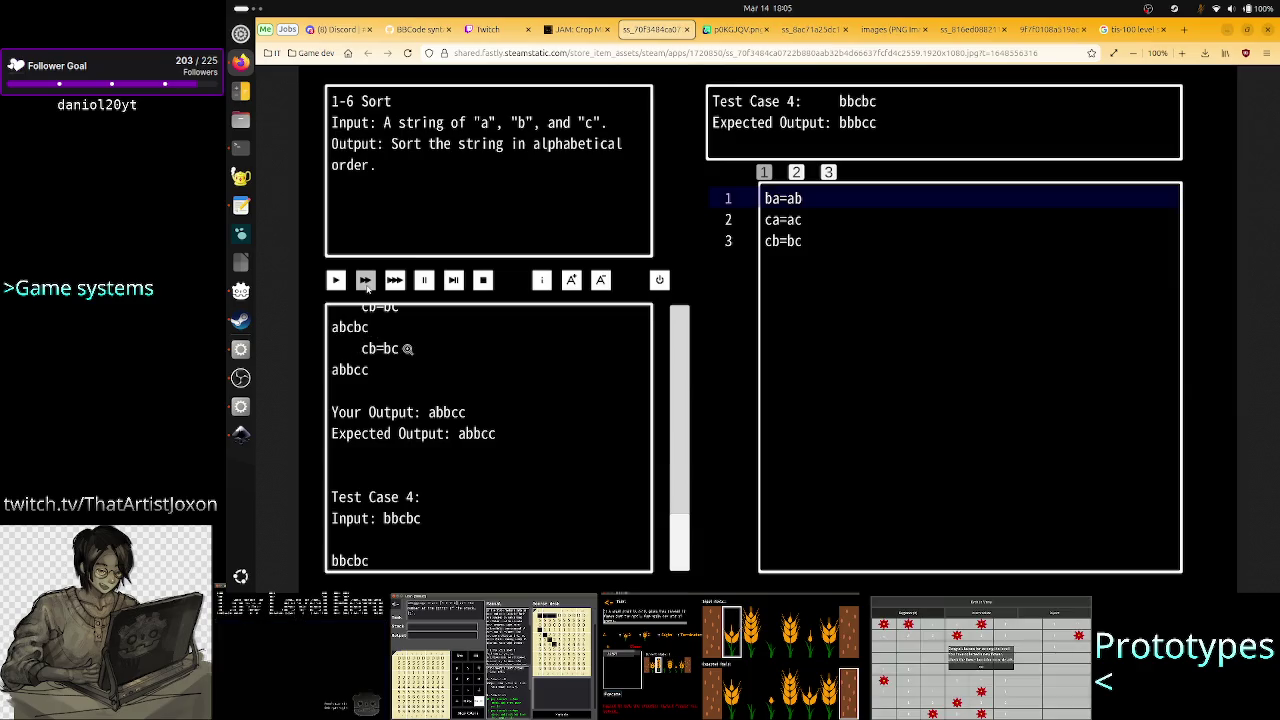
{"action": "left_click", "coordinate": [240, 441]}
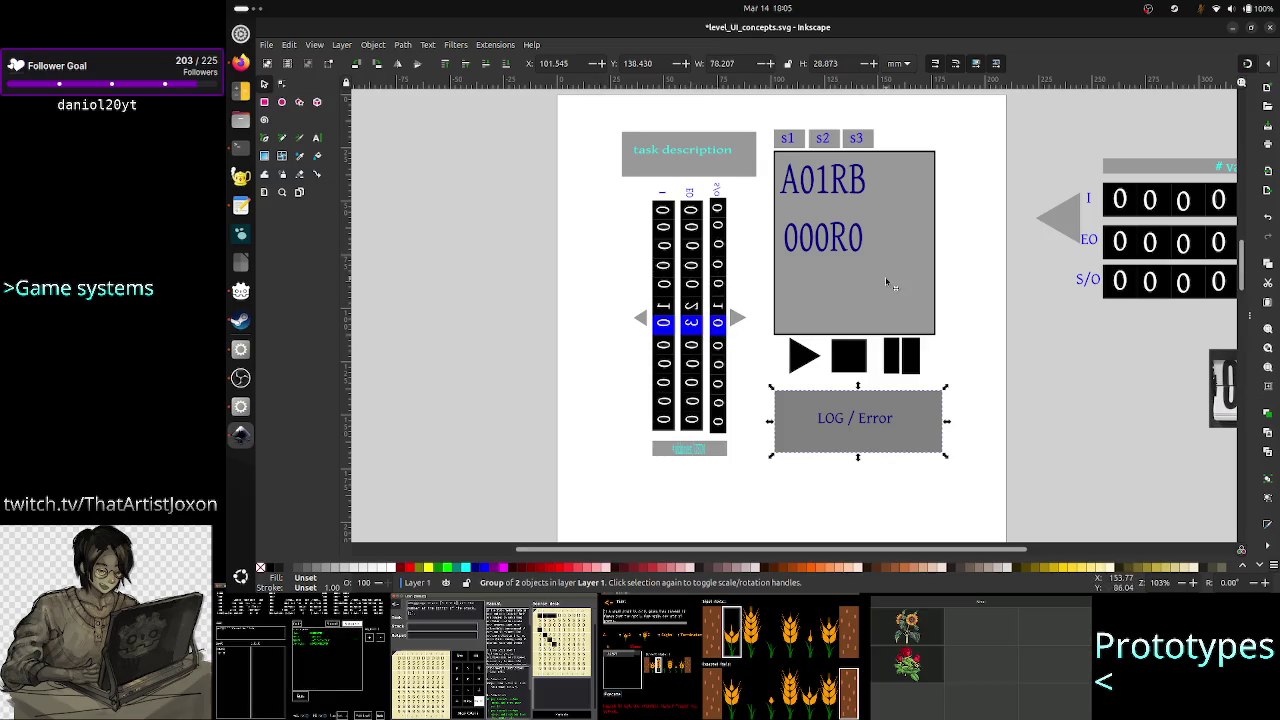
Step: Ungroup the LOG / Error label from its grey rectangle
{"action": "left_click", "coordinate": [853, 421]}
{"action": "left_click", "coordinate": [853, 421]}
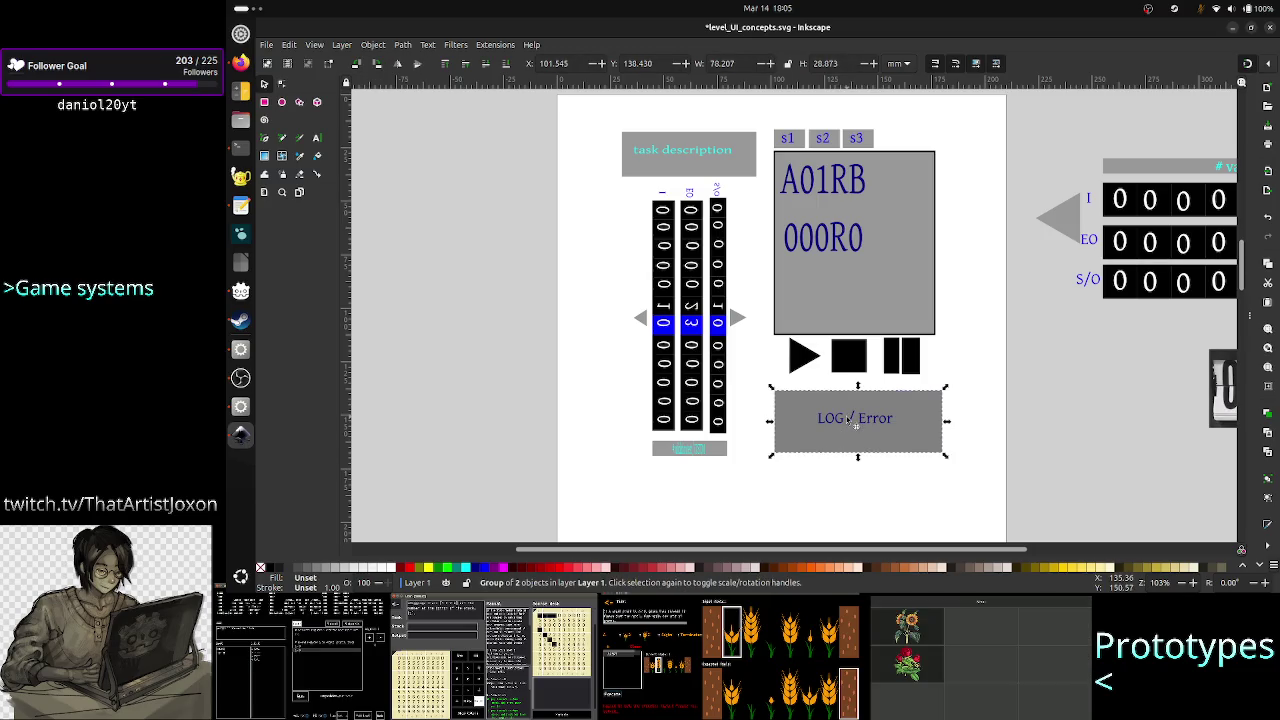
{"action": "right_click", "coordinate": [851, 421]}
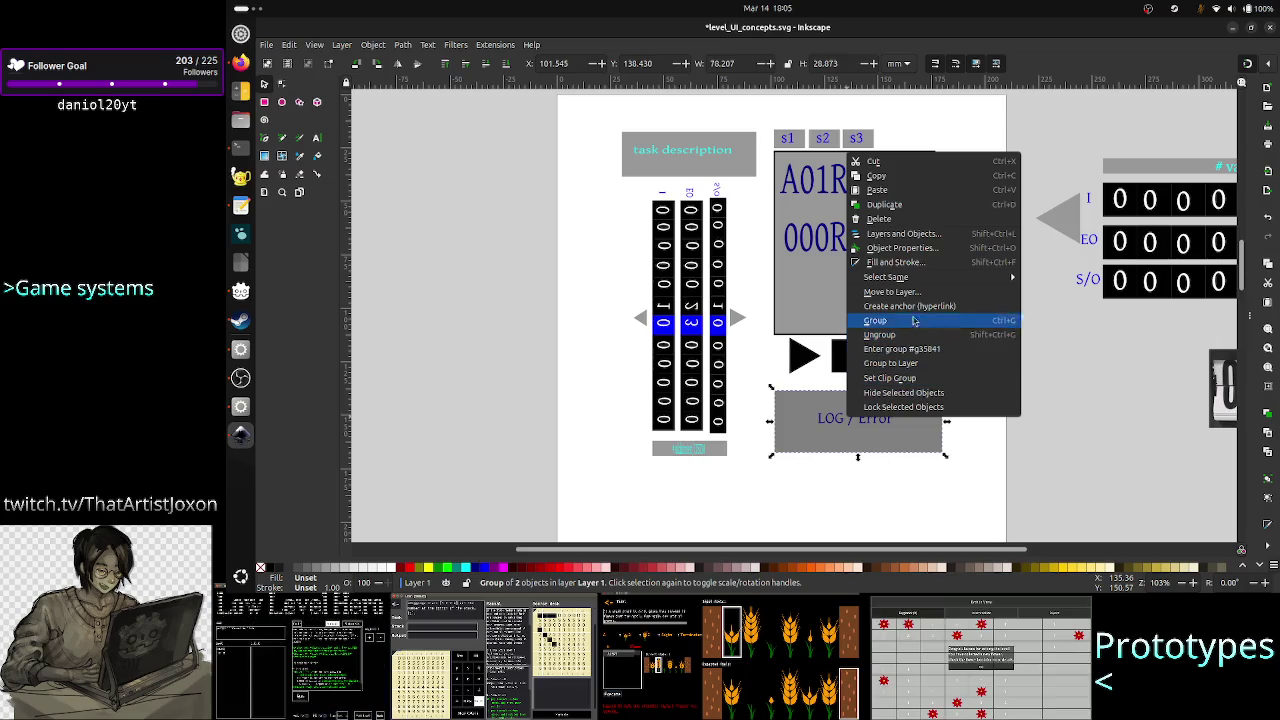
{"action": "left_click", "coordinate": [903, 337]}
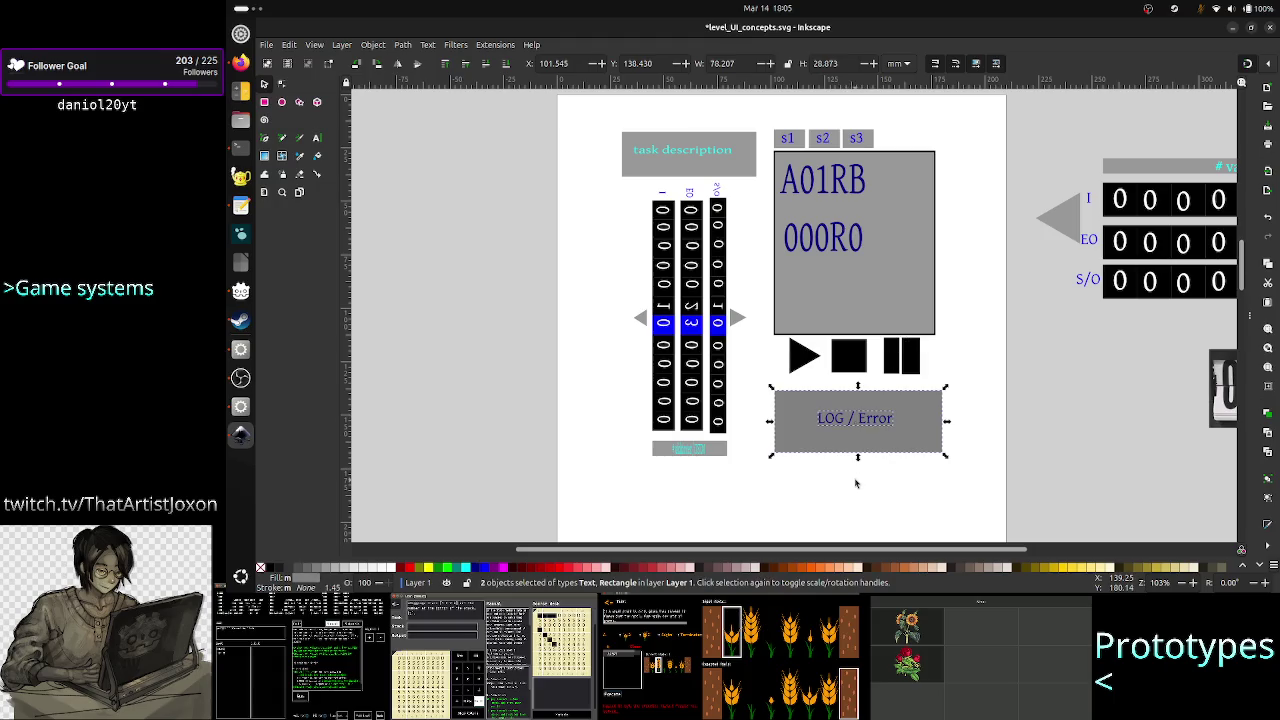
Step: Edit the label so it reads just 'Error'
{"action": "left_click", "coordinate": [847, 421]}
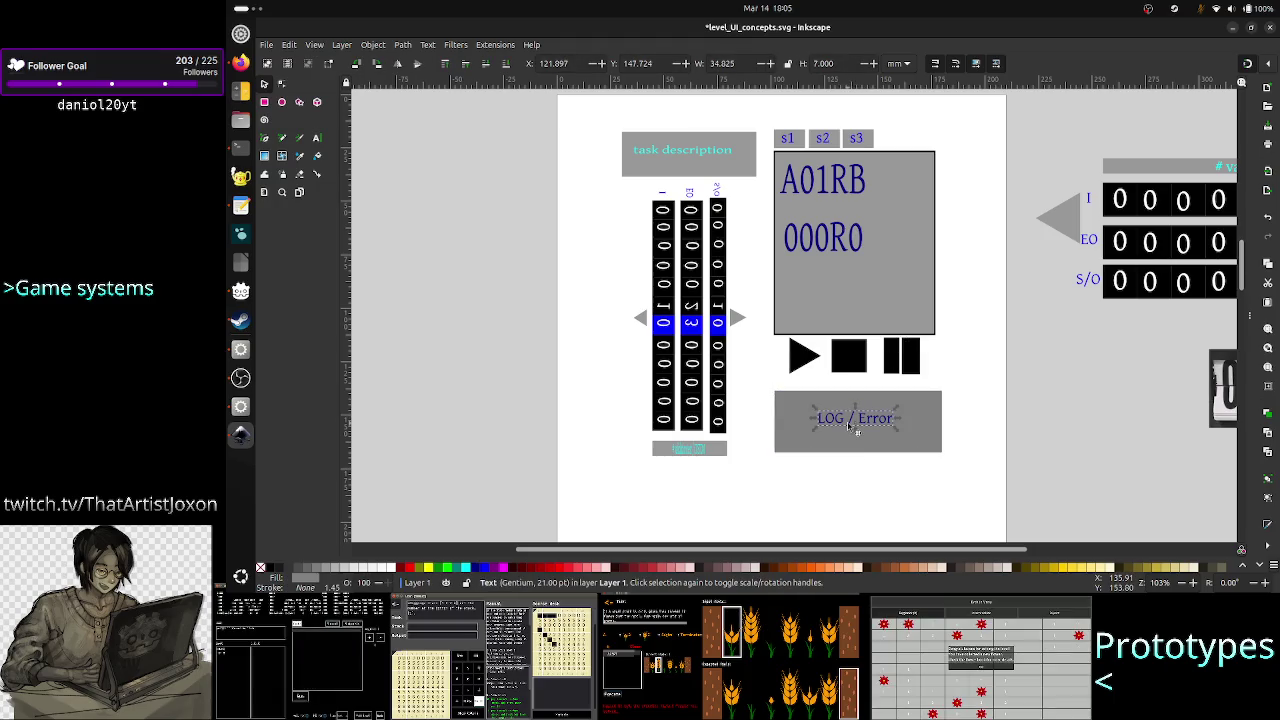
{"action": "left_click", "coordinate": [317, 139]}
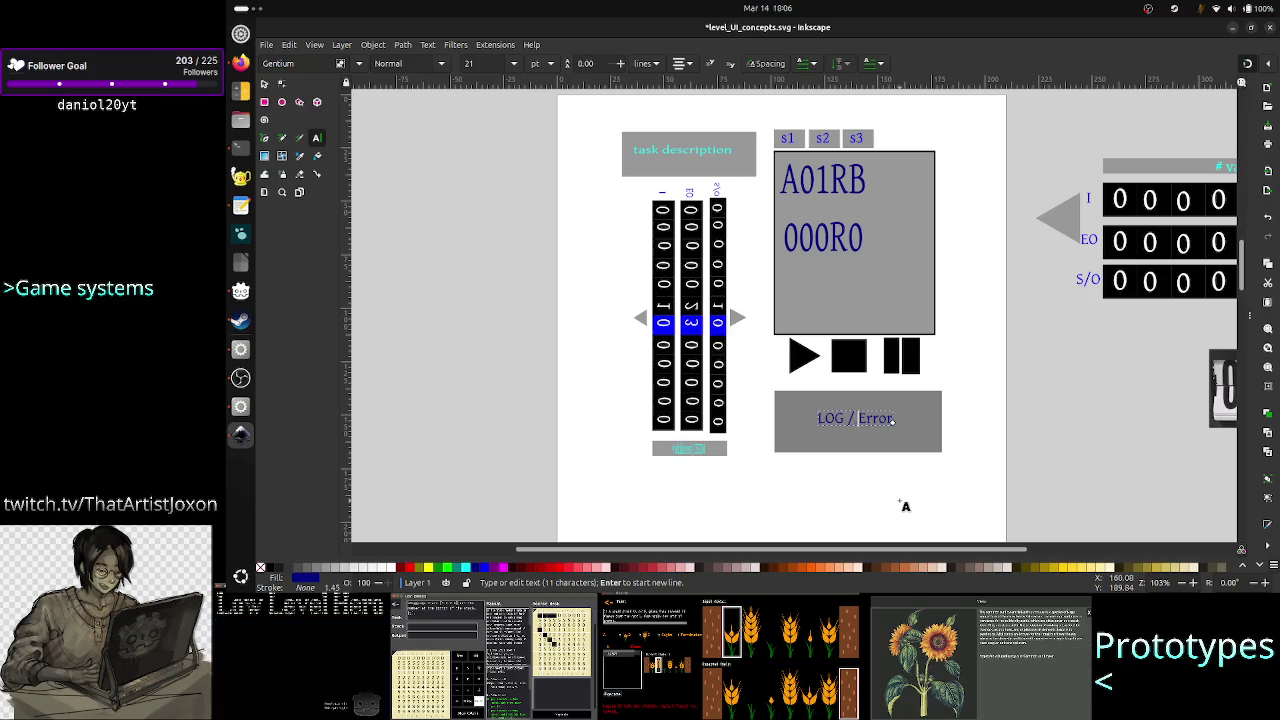
{"action": "key", "text": "BackSpace"}
{"action": "key", "text": "BackSpace"}
{"action": "key", "text": "BackSpace"}
{"action": "key", "text": "BackSpace"}
{"action": "key", "text": "BackSpace"}
{"action": "key", "text": "BackSpace"}
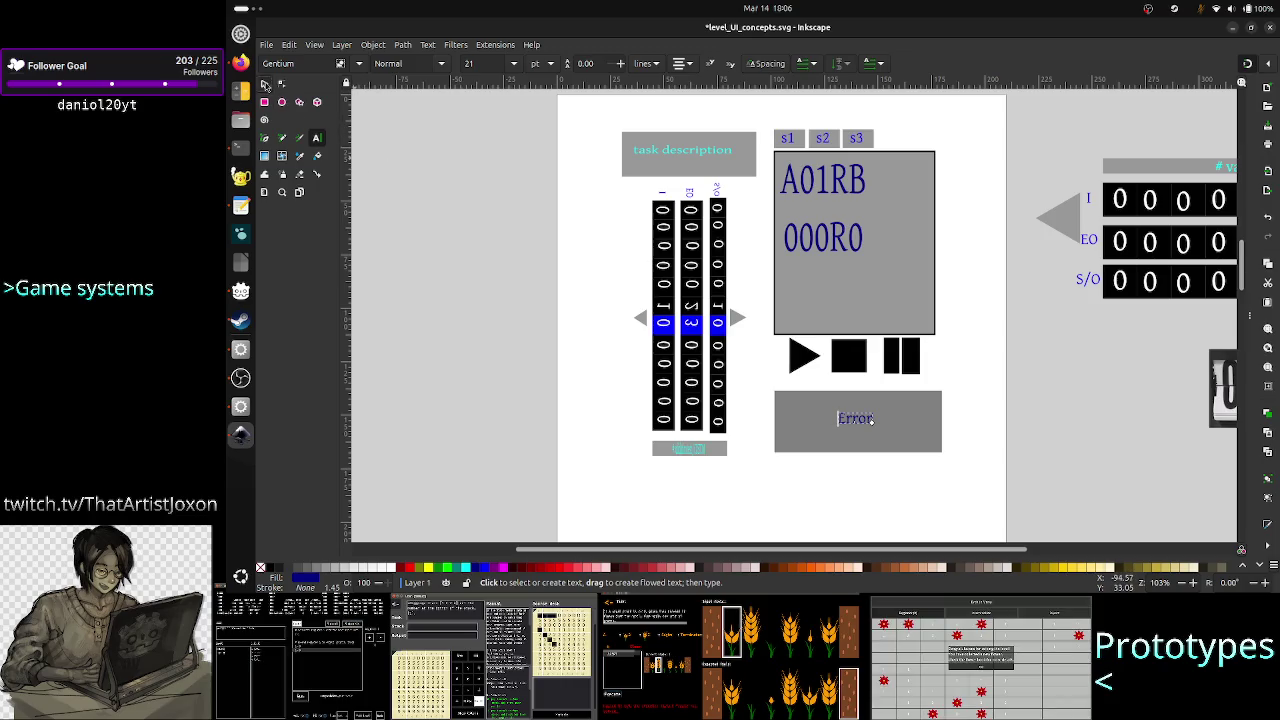
{"action": "key", "text": "Escape"}
Step: Squash the grey Error box from the top into a thin bar
{"action": "key", "text": "s"}
{"action": "left_click", "coordinate": [880, 420]}
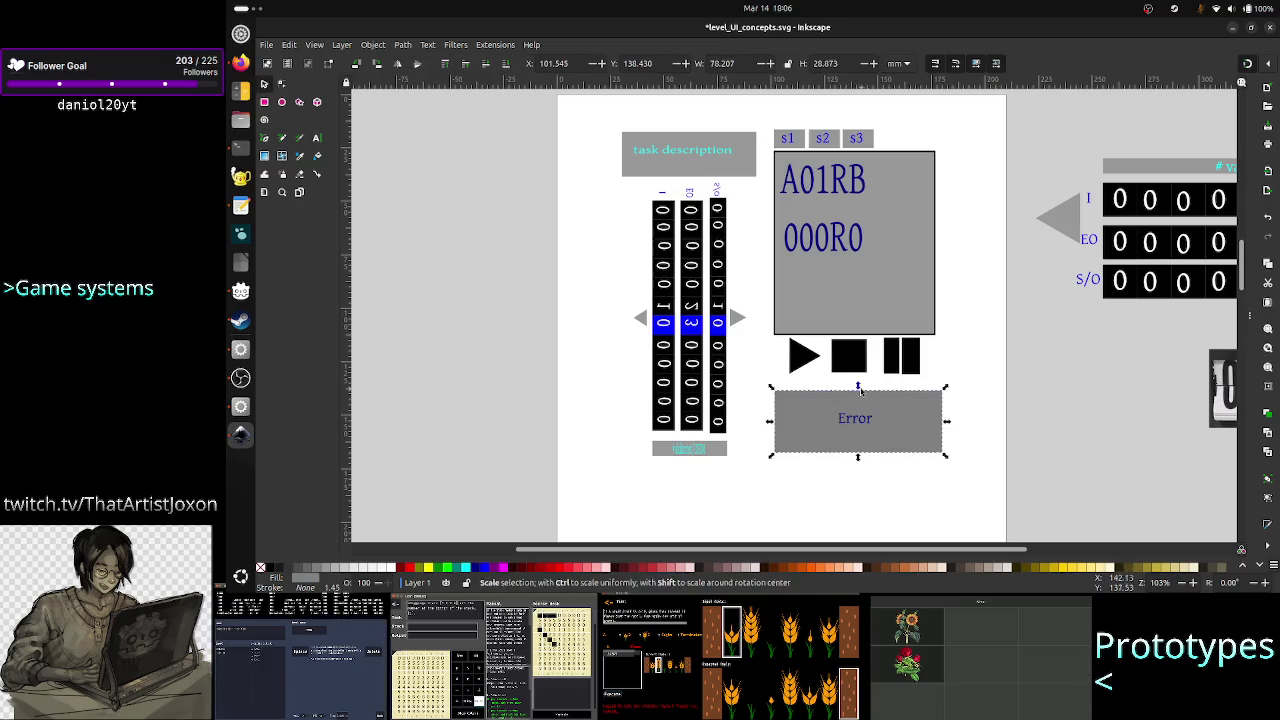
{"action": "left_click_drag", "start_coordinate": [858, 390], "coordinate": [858, 430]}
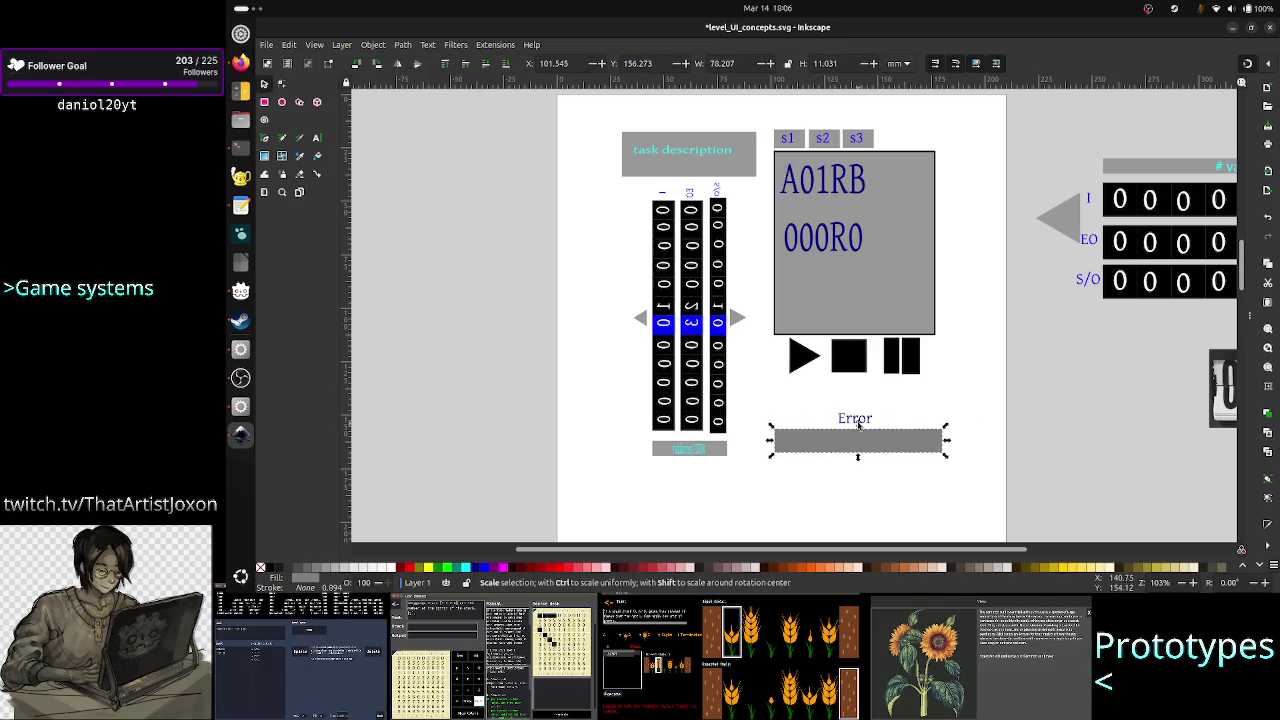
Step: Nudge the Error label down and slightly right so it sits centred on the bar
{"action": "left_click", "coordinate": [855, 418]}
{"action": "key", "text": "Down"}
{"action": "key", "text": "Down"}
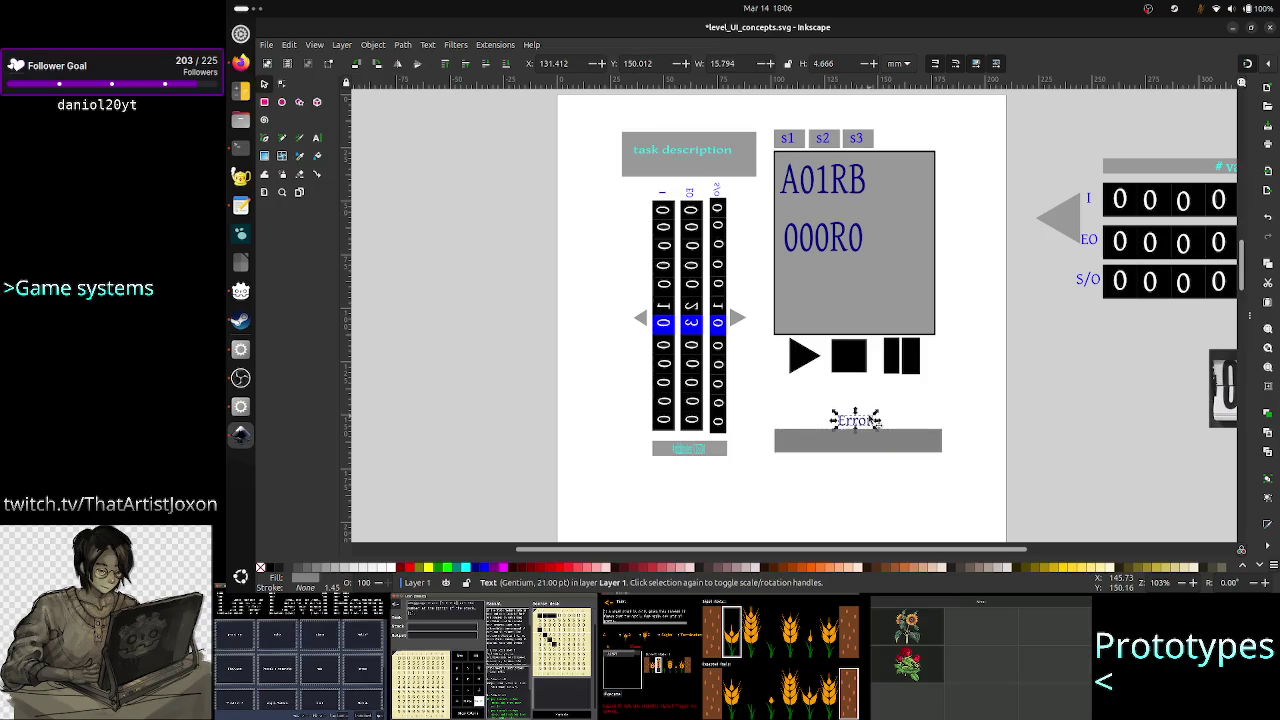
{"action": "key", "text": "Down"}
{"action": "key", "text": "Down"}
{"action": "key", "text": "Down"}
{"action": "key", "text": "Down"}
{"action": "key", "text": "Down"}
{"action": "key", "text": "Down"}
{"action": "key", "text": "Down"}
{"action": "key", "text": "Down"}
{"action": "key", "text": "Down"}
{"action": "key", "text": "Down"}
{"action": "key", "text": "Down"}
{"action": "key", "text": "Down"}
{"action": "key", "text": "Down"}
{"action": "key", "text": "Down"}
{"action": "key", "text": "Down"}
{"action": "key", "text": "Down"}
{"action": "key", "text": "Down"}
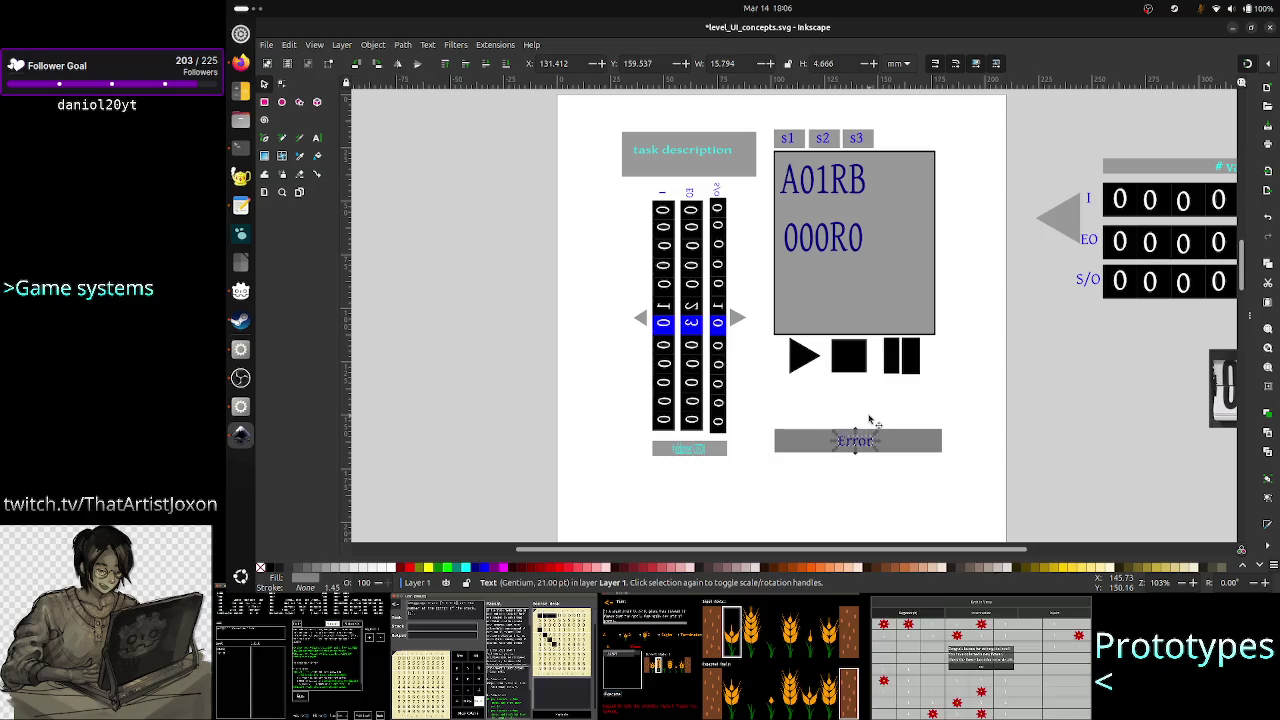
{"action": "key", "text": "Escape"}
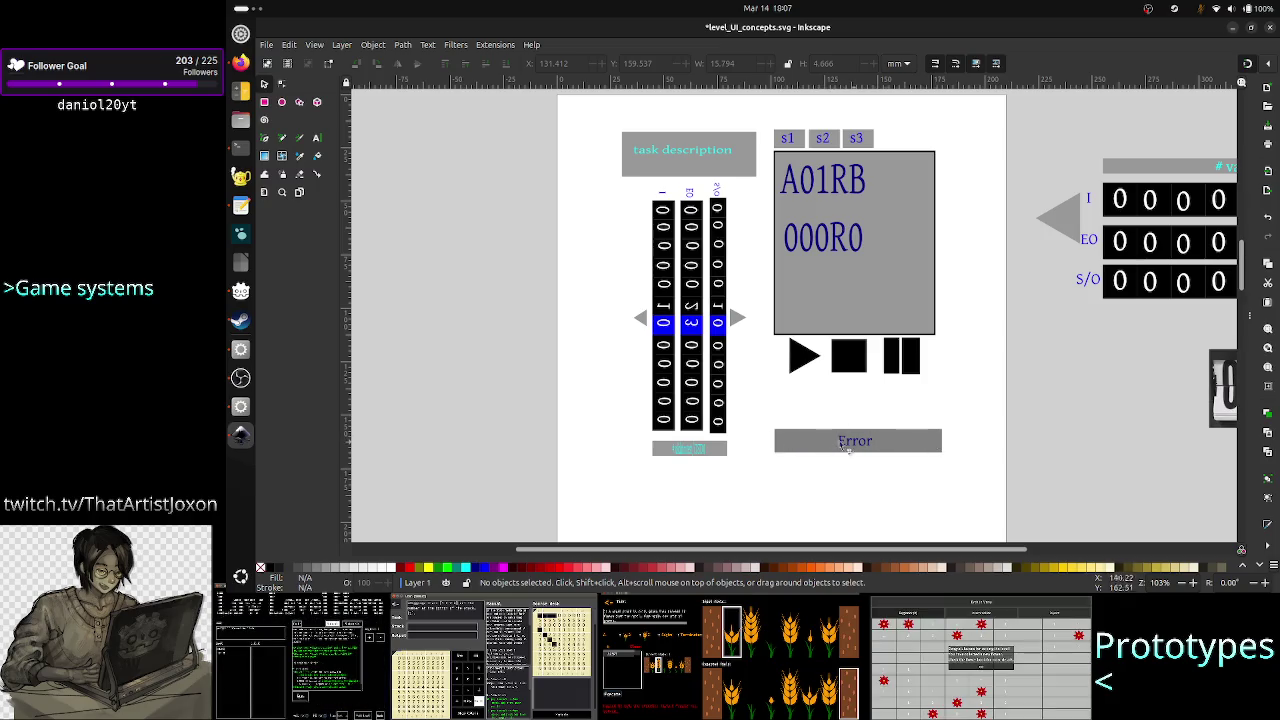
{"action": "left_click_drag", "start_coordinate": [869, 446], "coordinate": [870, 444]}
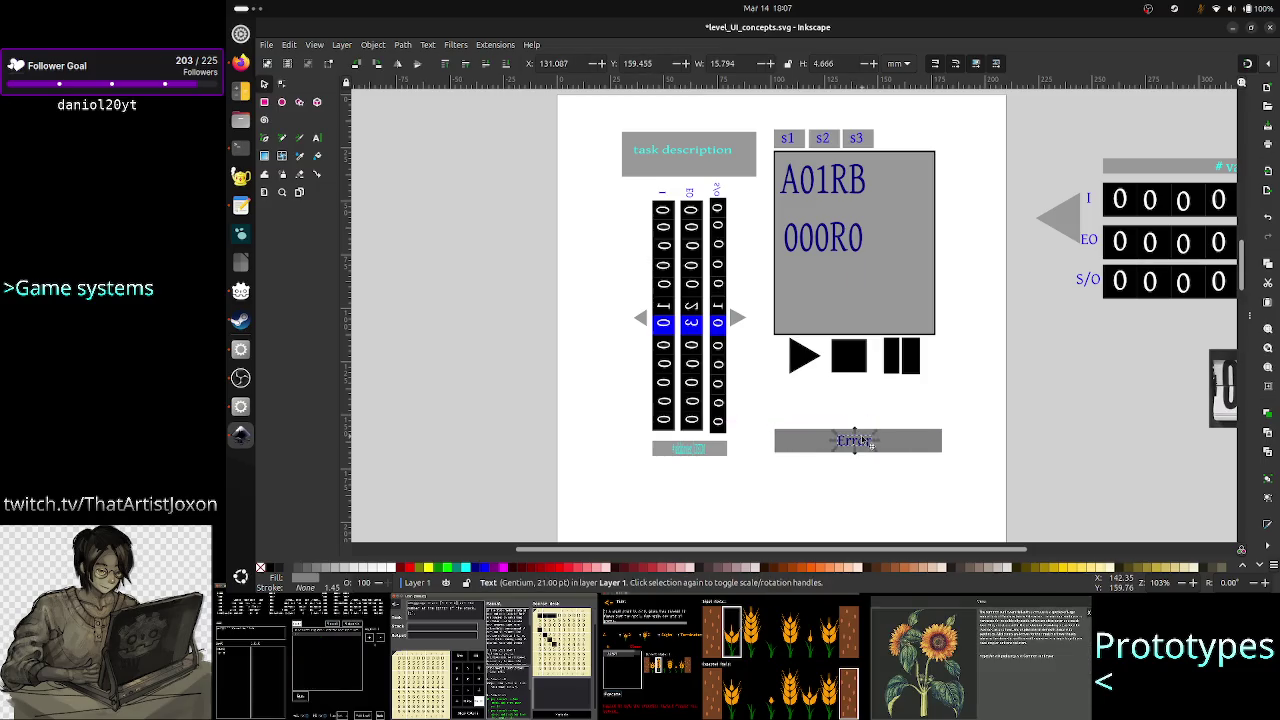
{"action": "key", "text": "Right"}
{"action": "key", "text": "Right"}
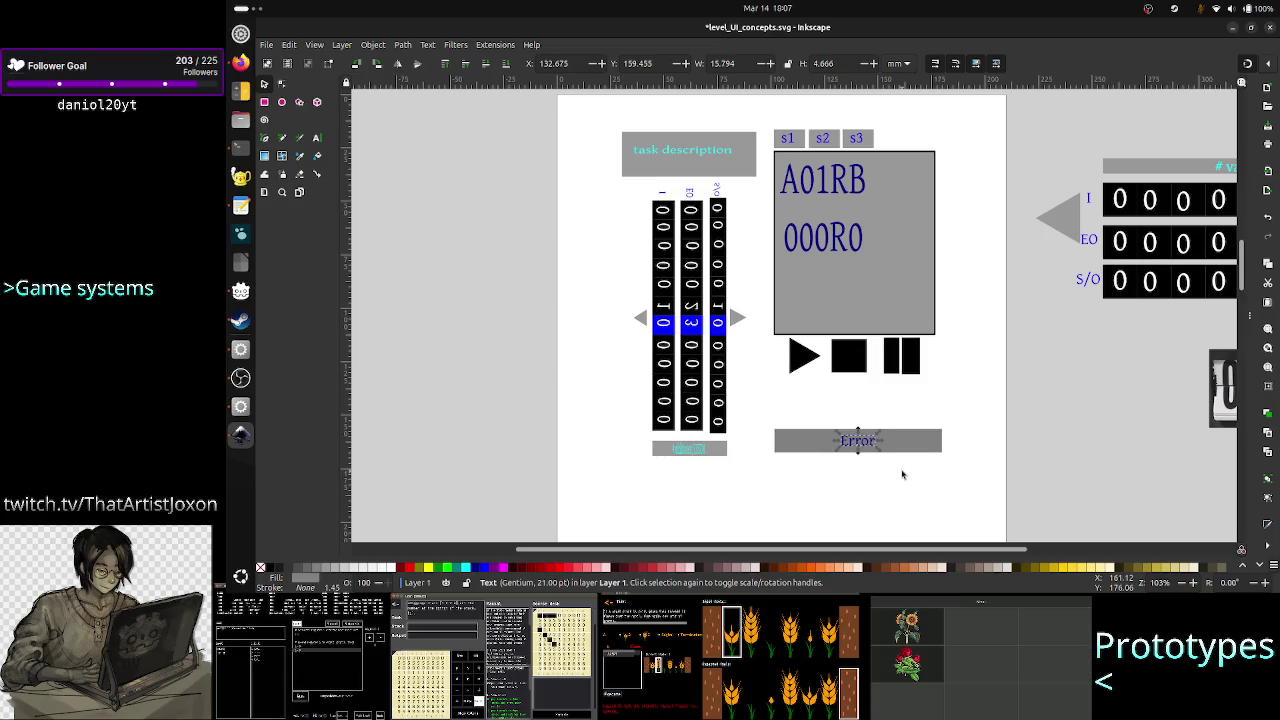
{"action": "left_click", "coordinate": [931, 424]}
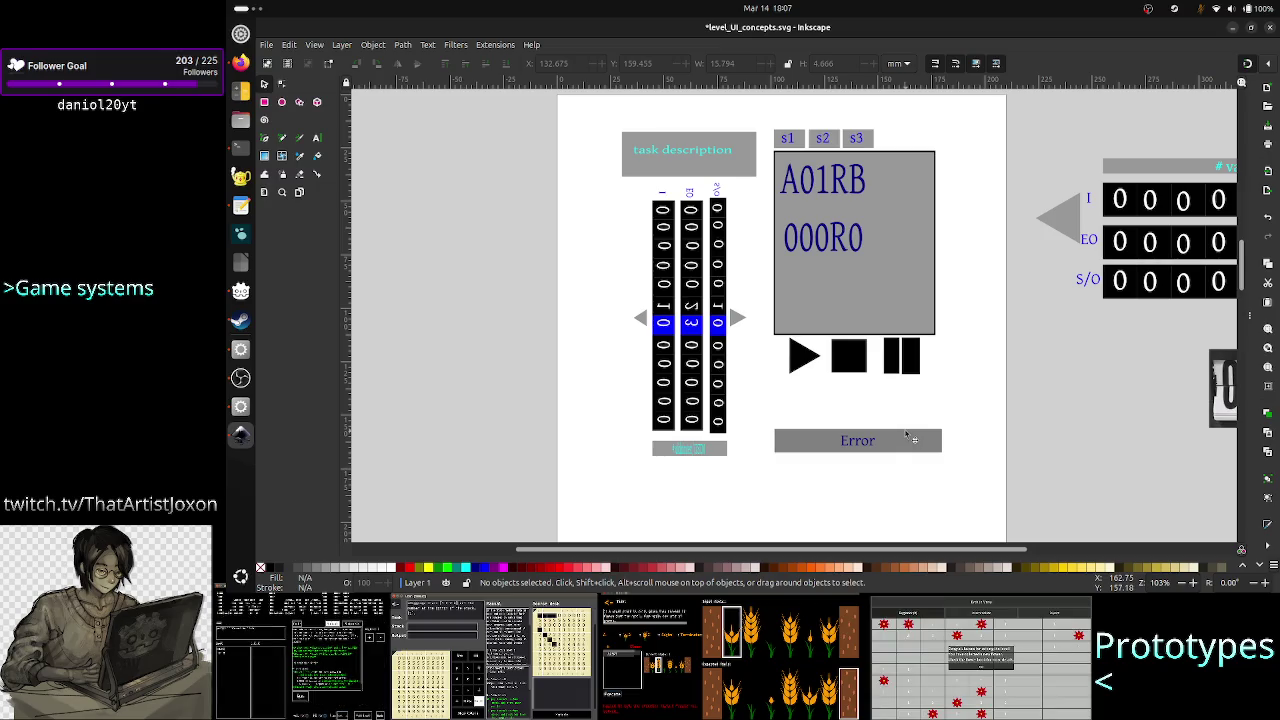
{"action": "left_click", "coordinate": [817, 362]}
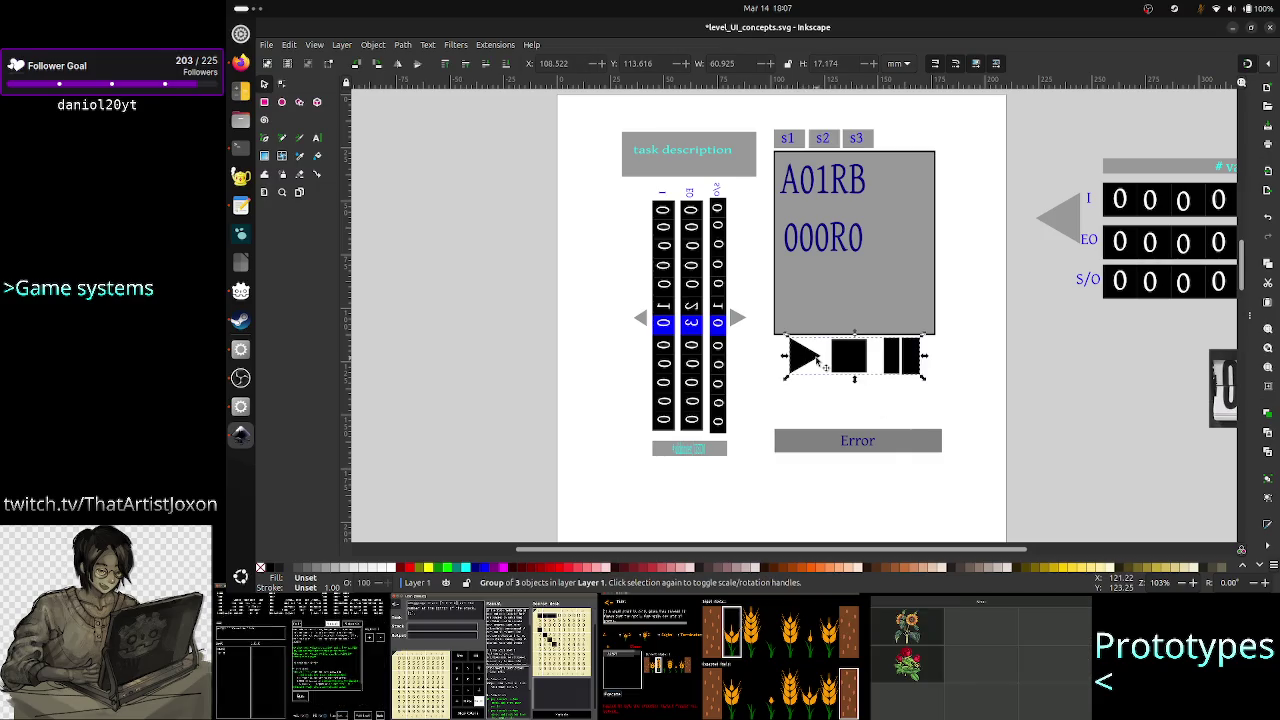
Step: Group the Error text with its grey bar
{"action": "left_click", "coordinate": [860, 440]}
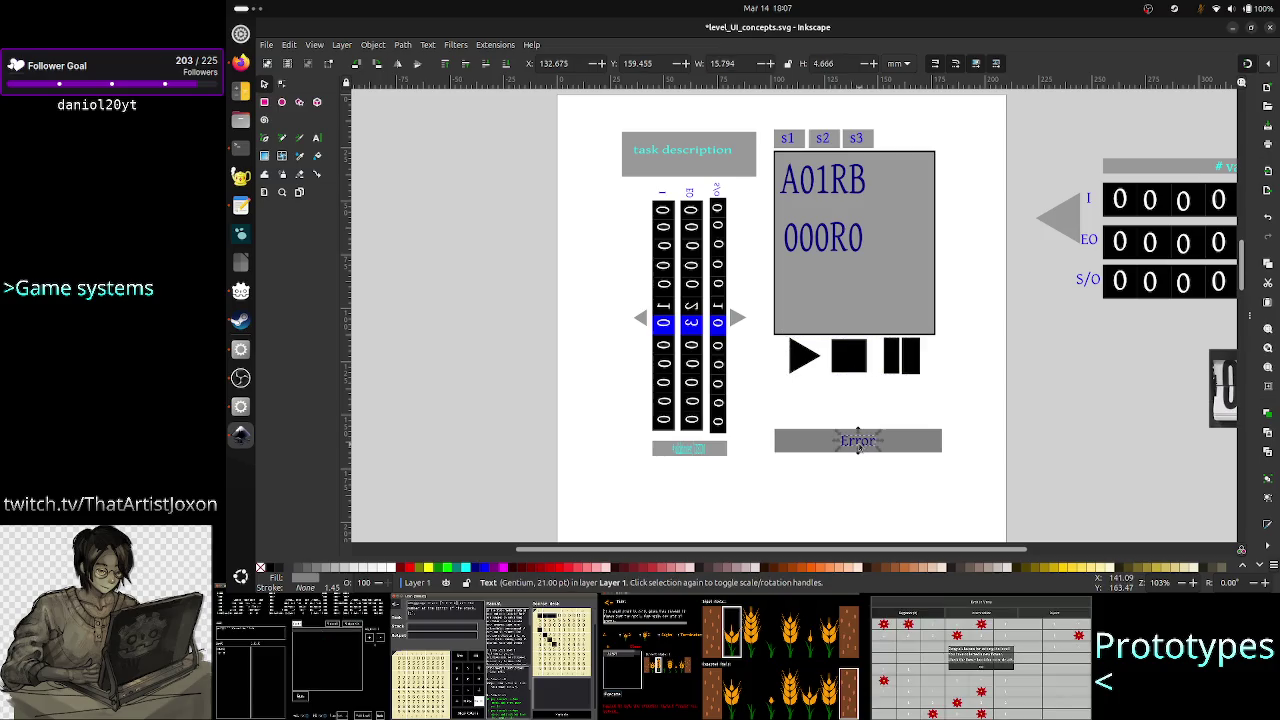
{"action": "left_click", "coordinate": [942, 443], "text": "shift"}
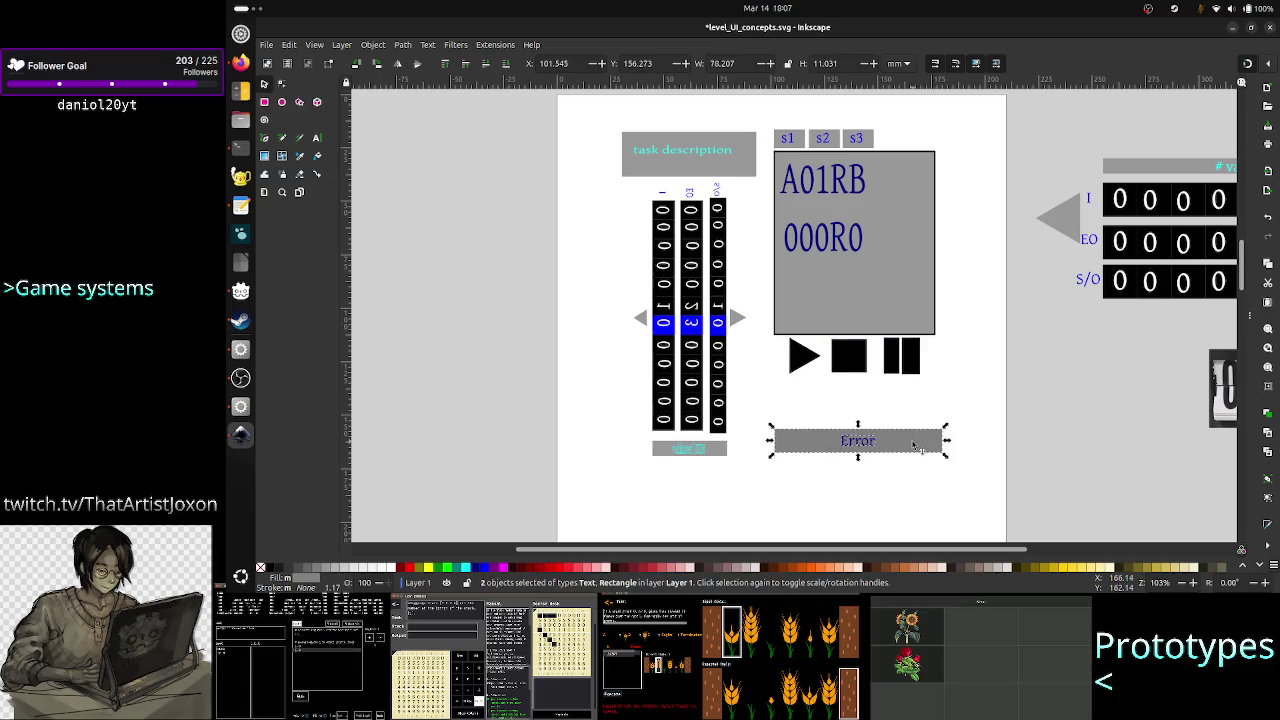
{"action": "right_click", "coordinate": [942, 443]}
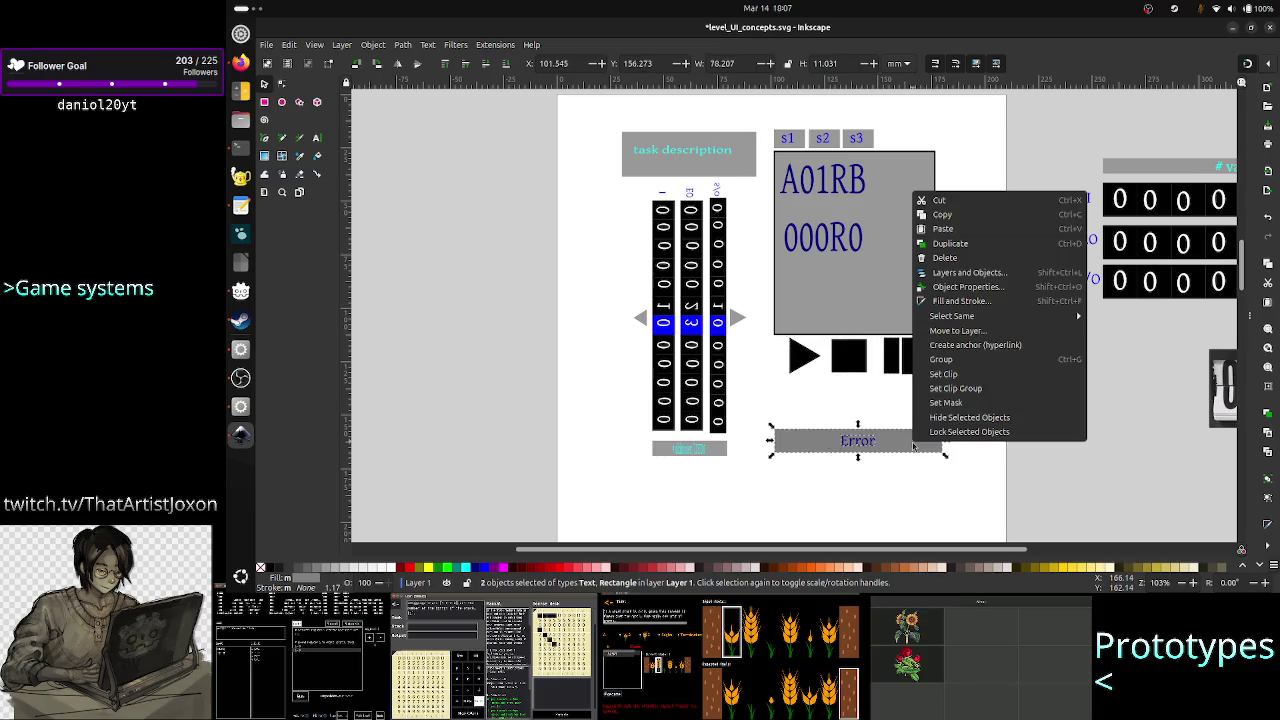
{"action": "left_click", "coordinate": [945, 360]}
Step: Place the Error bar under the code panel with the play, stop and pause controls below it
{"action": "mouse_move", "coordinate": [860, 360]}
{"action": "left_mouse_down"}
{"action": "mouse_move", "coordinate": [861, 484]}
{"action": "mouse_move", "coordinate": [870, 350]}
{"action": "left_mouse_up"}
{"action": "left_click_drag", "start_coordinate": [864, 477], "coordinate": [857, 392]}
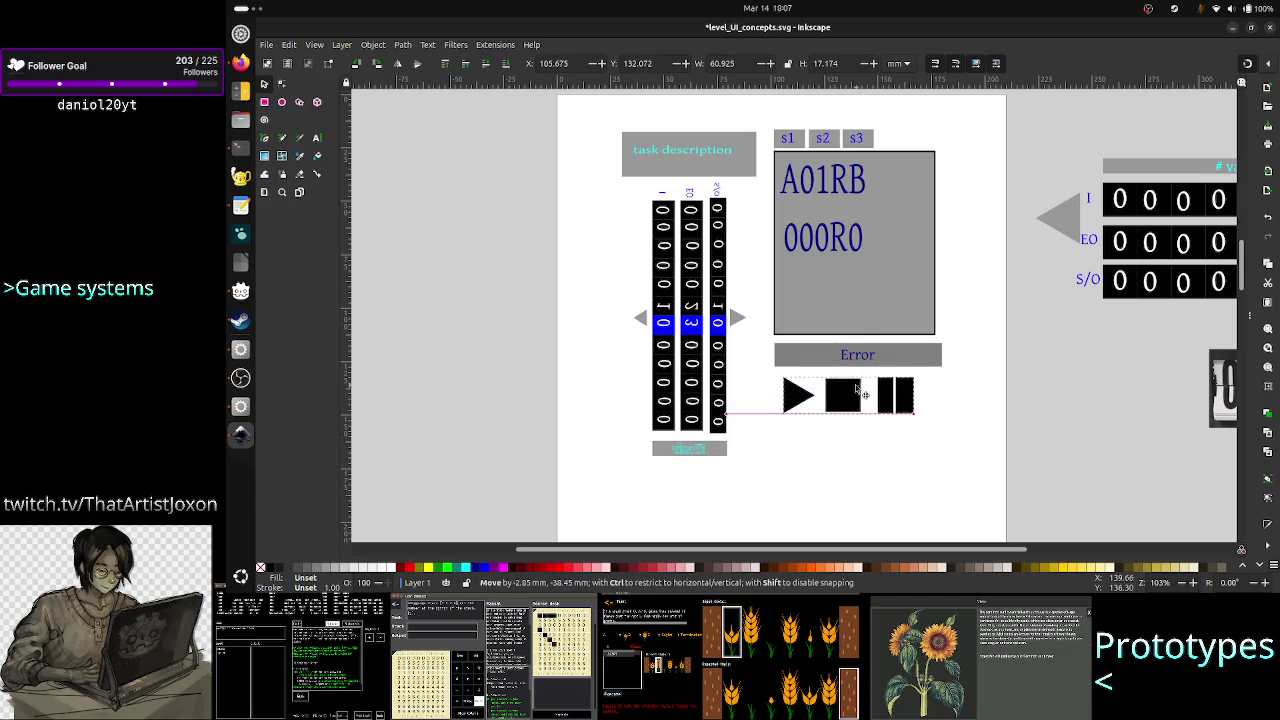
{"action": "left_click_drag", "start_coordinate": [857, 391], "coordinate": [847, 435]}
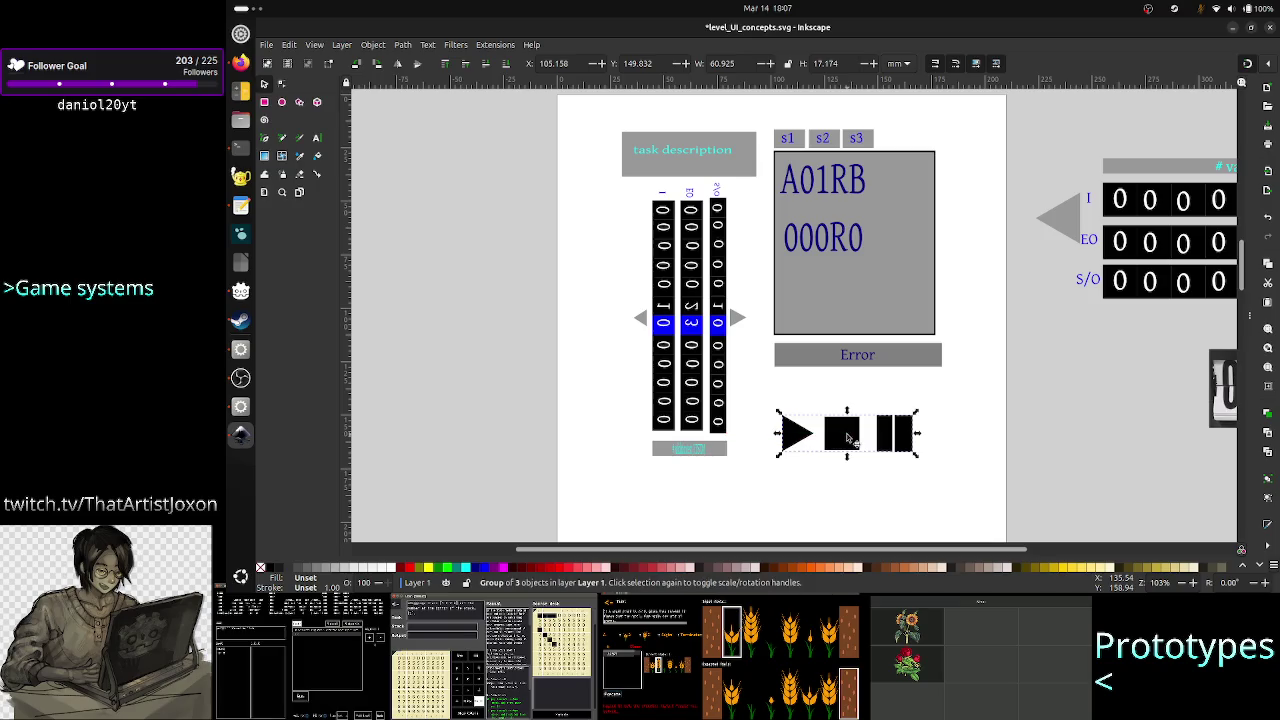
{"action": "left_click_drag", "start_coordinate": [858, 364], "coordinate": [852, 402]}
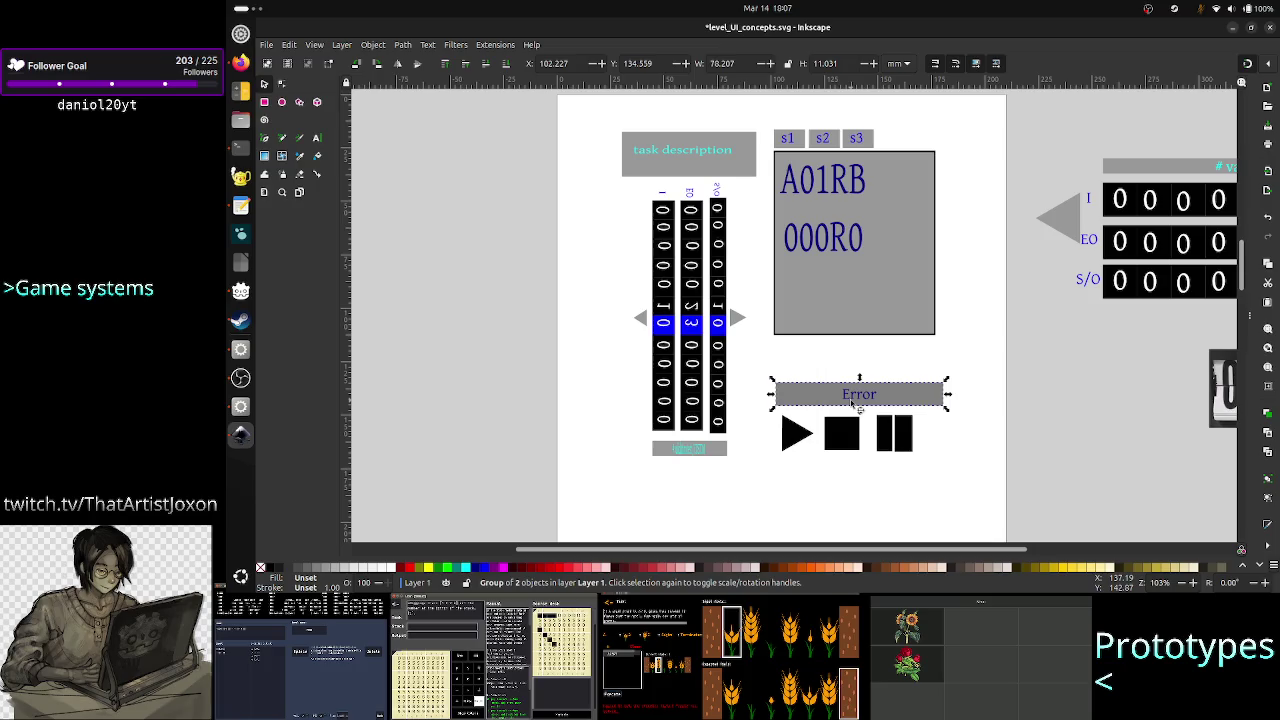
{"action": "left_click", "coordinate": [876, 292]}
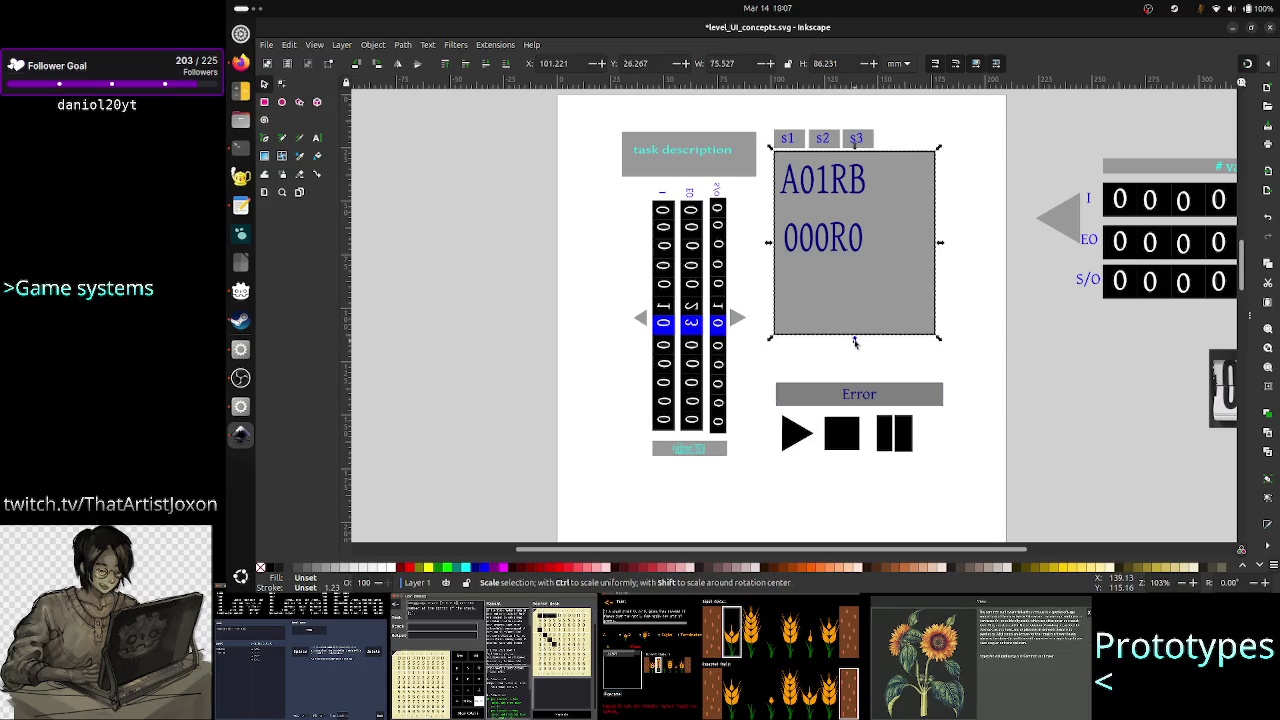
Step: Stretch the code panel down to the Error bar and ungroup the Error label from its bar
{"action": "left_click_drag", "start_coordinate": [854, 341], "coordinate": [854, 380]}
{"action": "left_click", "coordinate": [951, 474]}
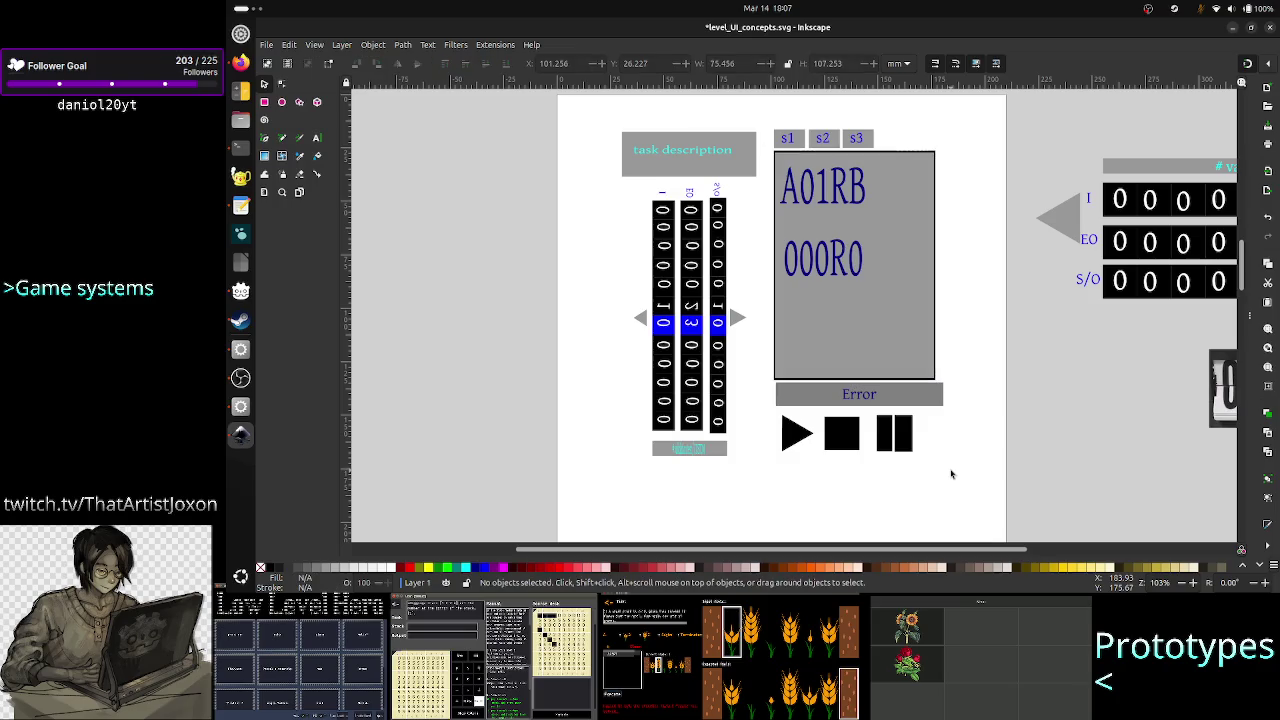
{"action": "right_click", "coordinate": [918, 400]}
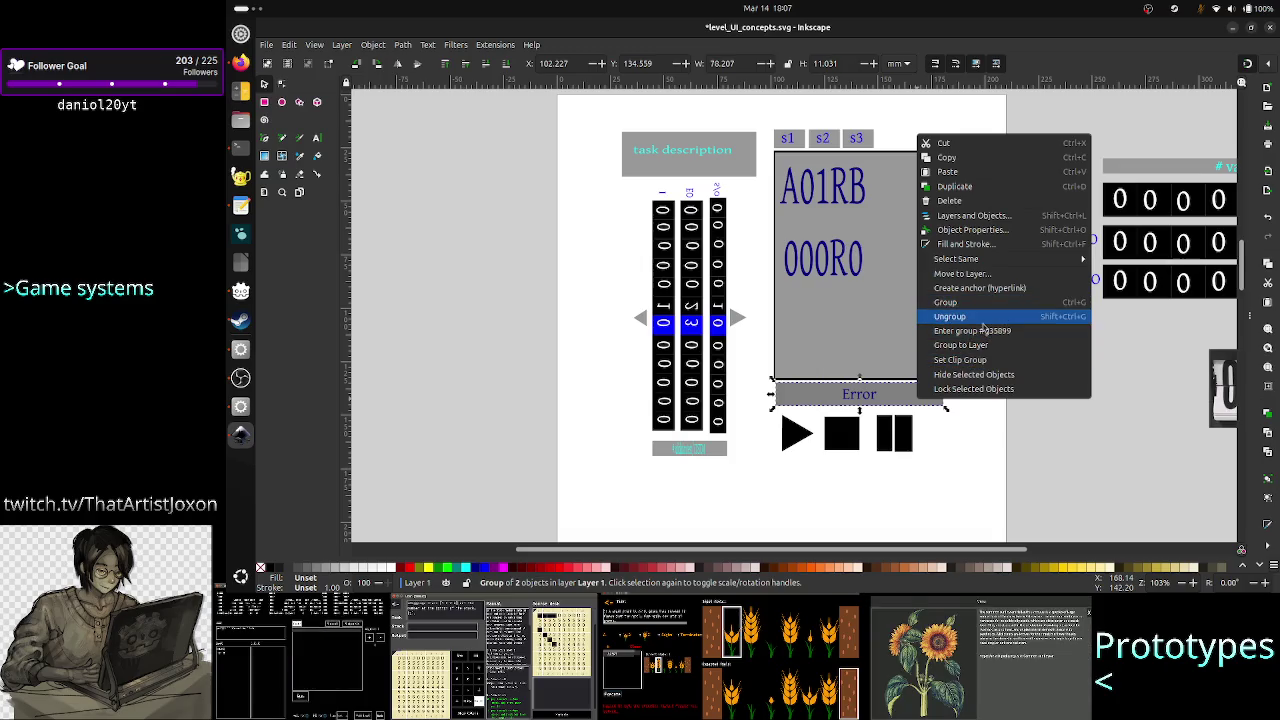
{"action": "left_click", "coordinate": [983, 320]}
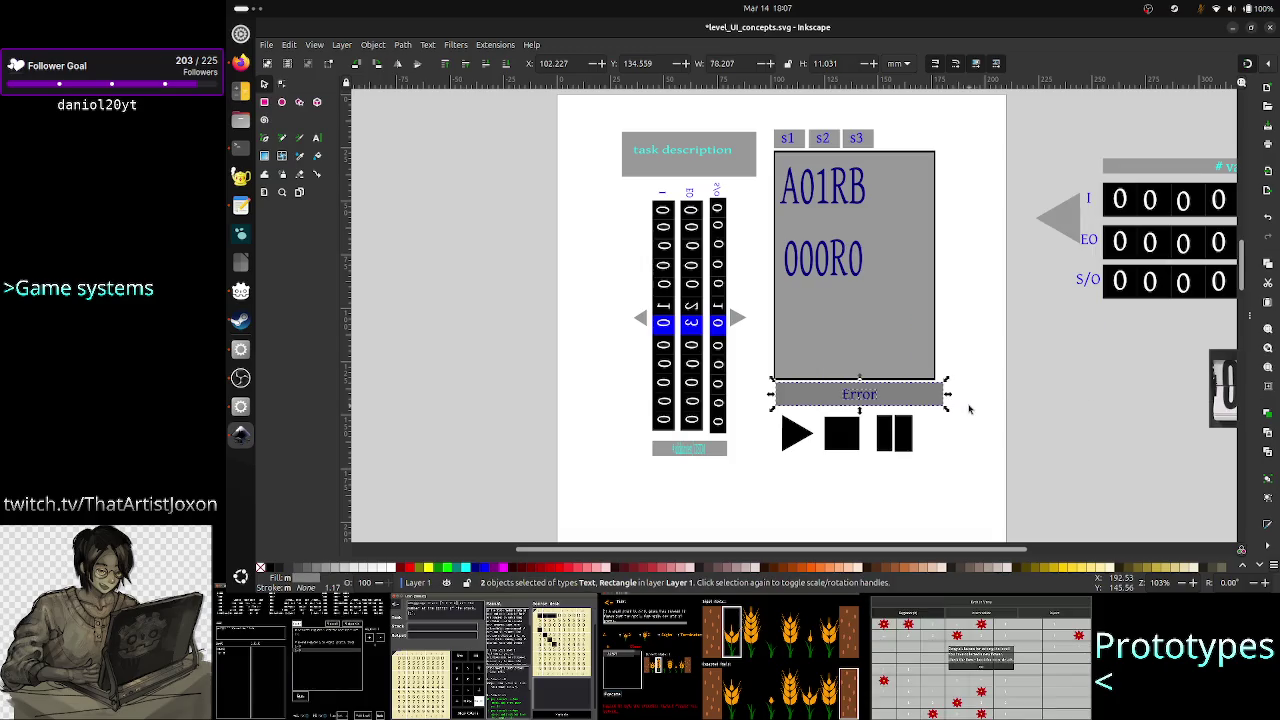
Step: Nudge the grey Error bar and narrow it to 75.544 wide to match the code panel
{"action": "left_click", "coordinate": [811, 395]}
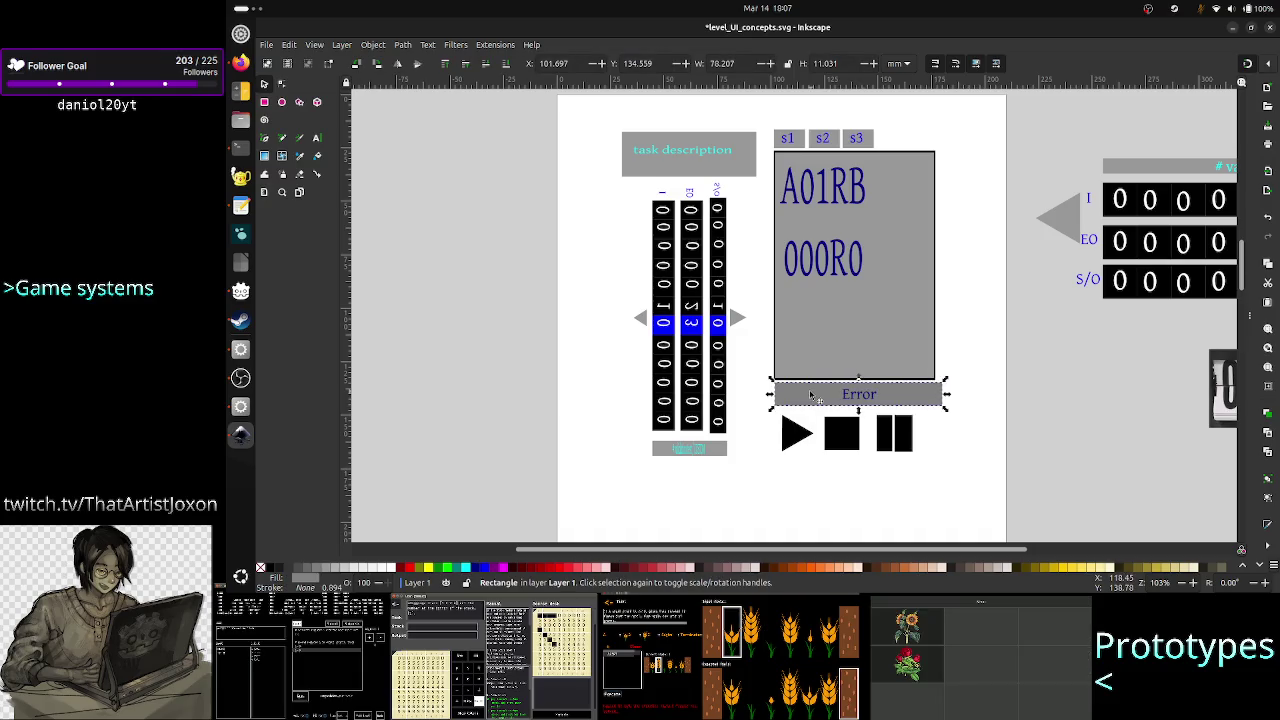
{"action": "key", "text": "Left"}
{"action": "key", "text": "Up"}
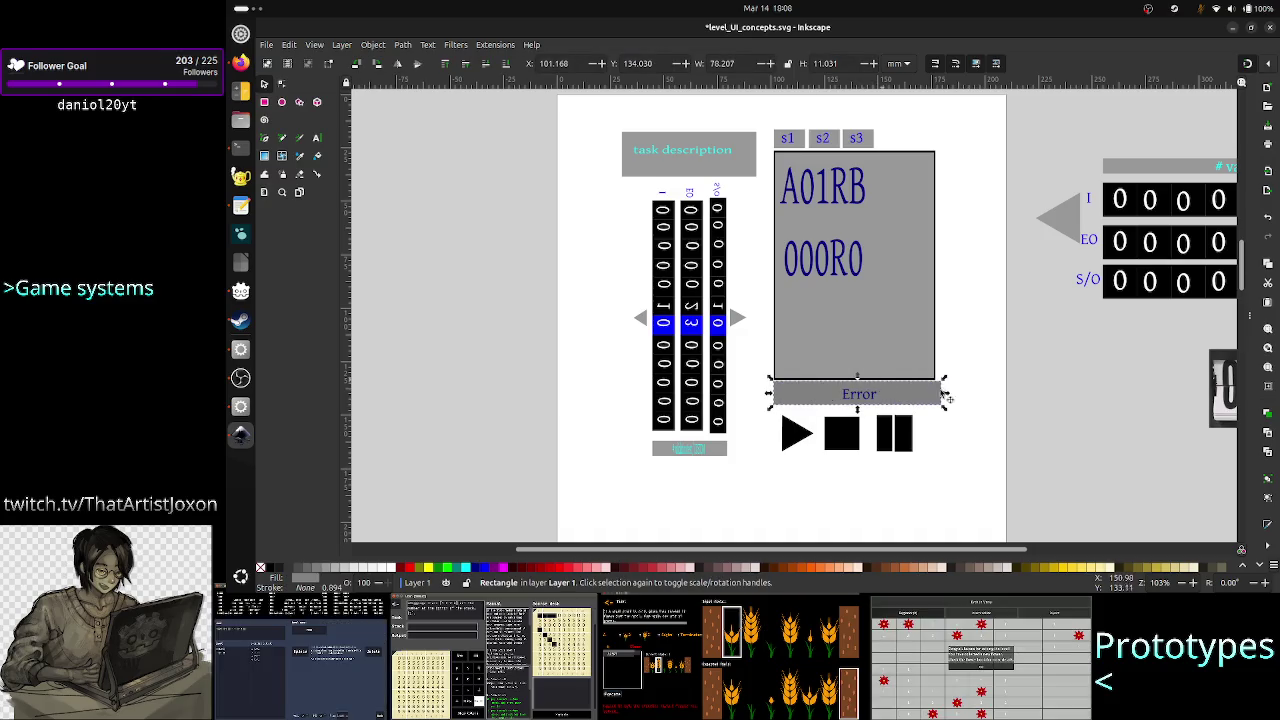
{"action": "left_click_drag", "start_coordinate": [945, 395], "coordinate": [943, 395]}
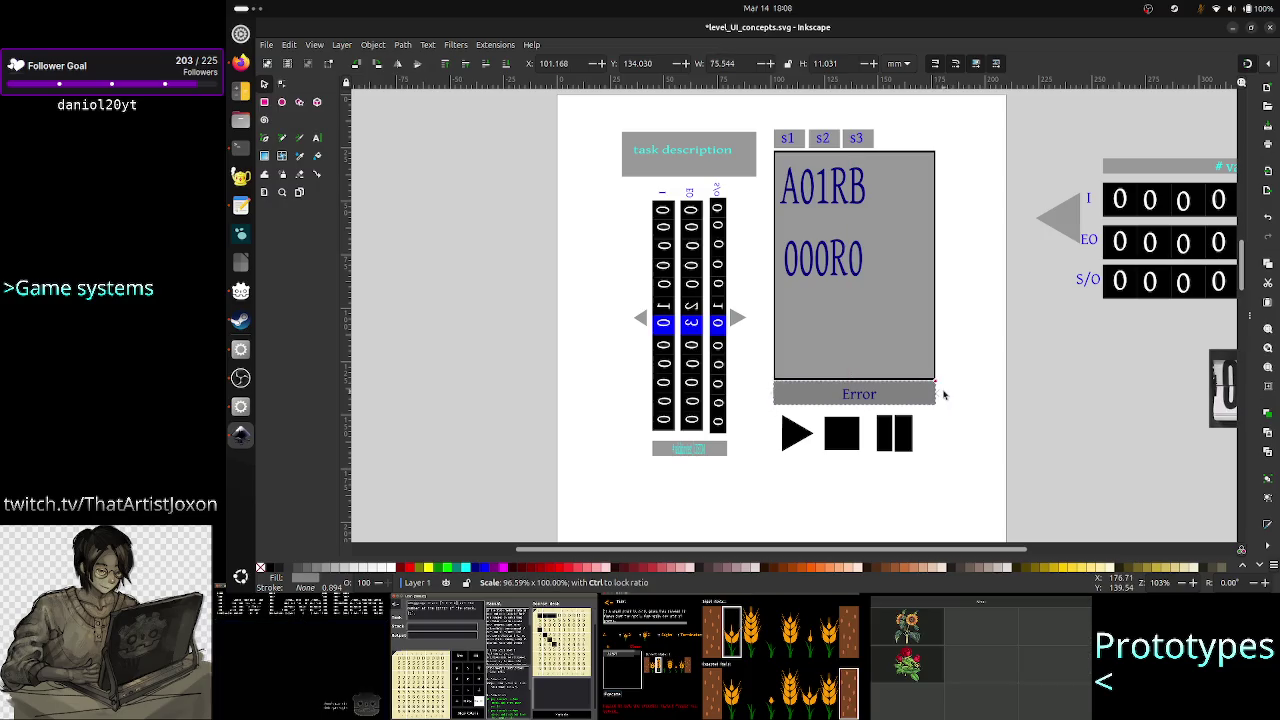
{"action": "left_click", "coordinate": [965, 425]}
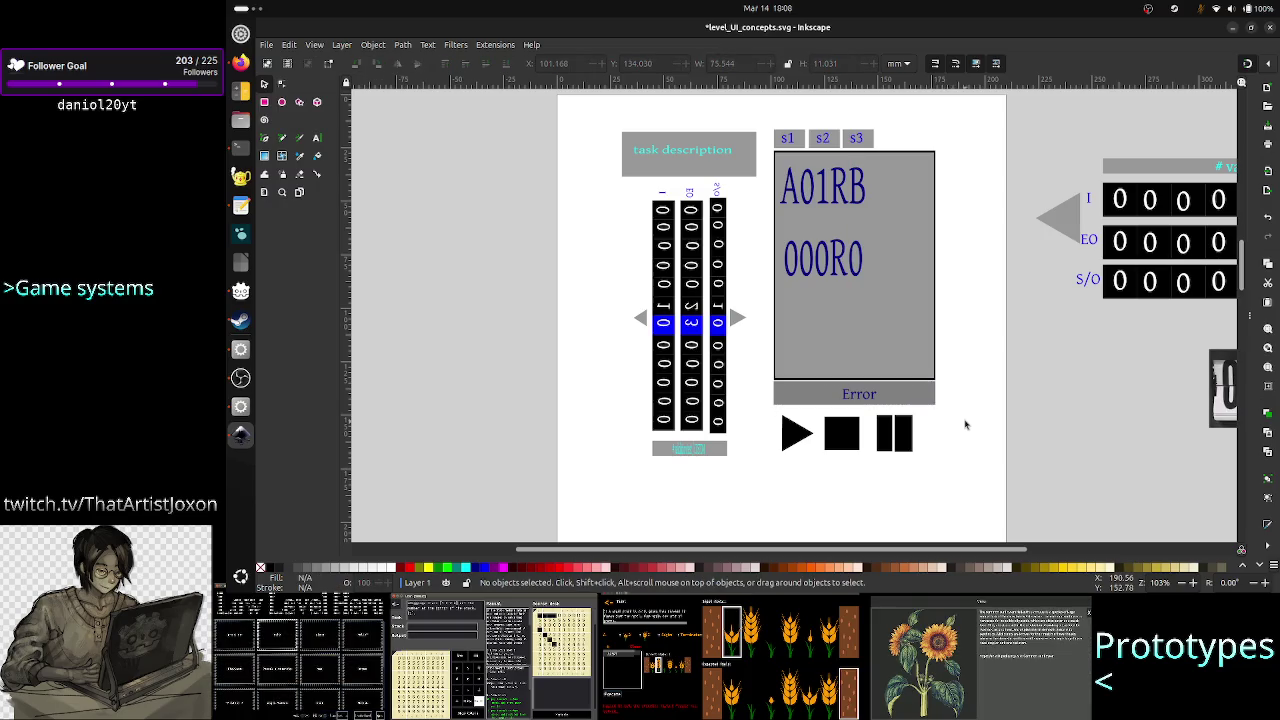
{"action": "left_click", "coordinate": [860, 398]}
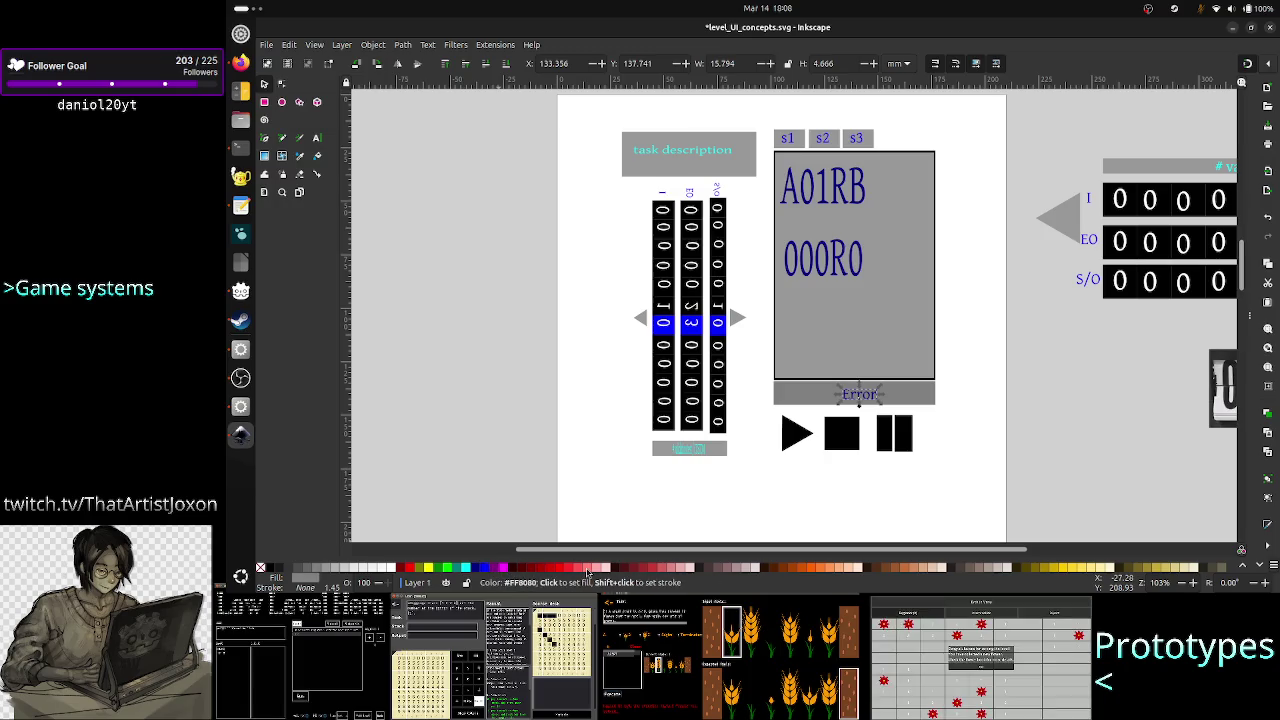
Step: Colour the Error label dark red and shift the play, stop and pause controls slightly right
{"action": "left_click", "coordinate": [541, 572]}
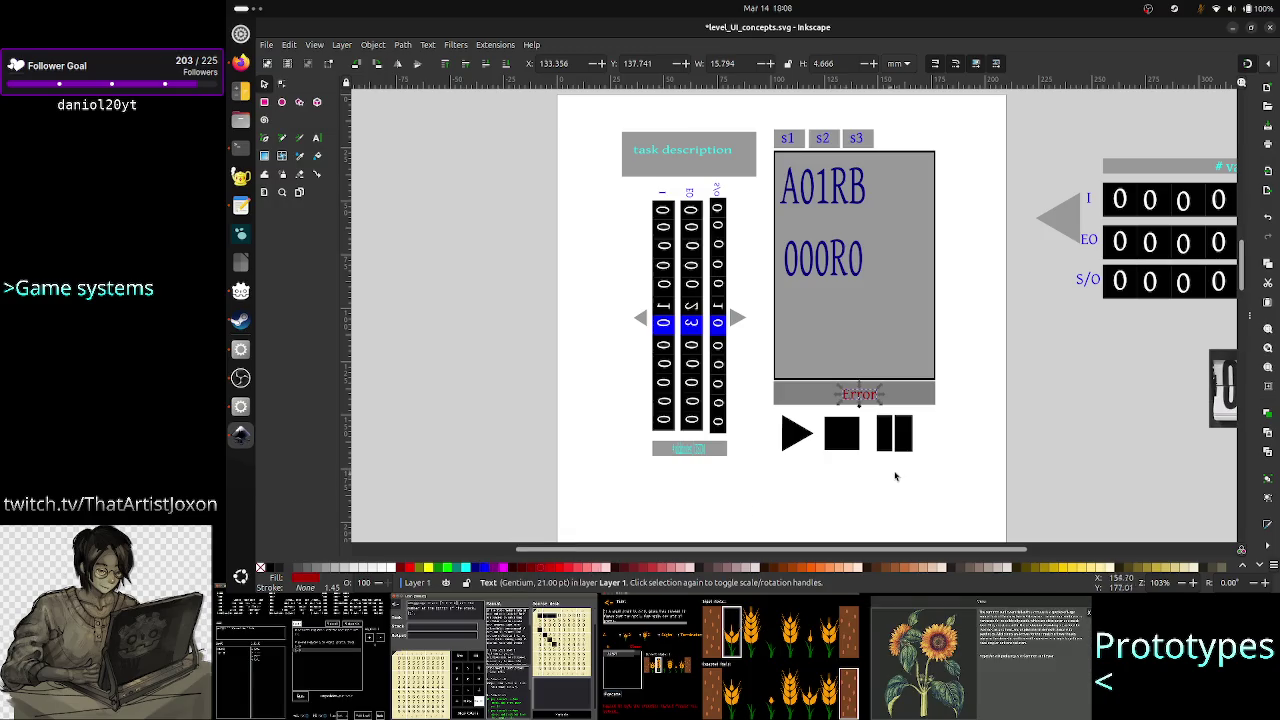
{"action": "left_click", "coordinate": [958, 427]}
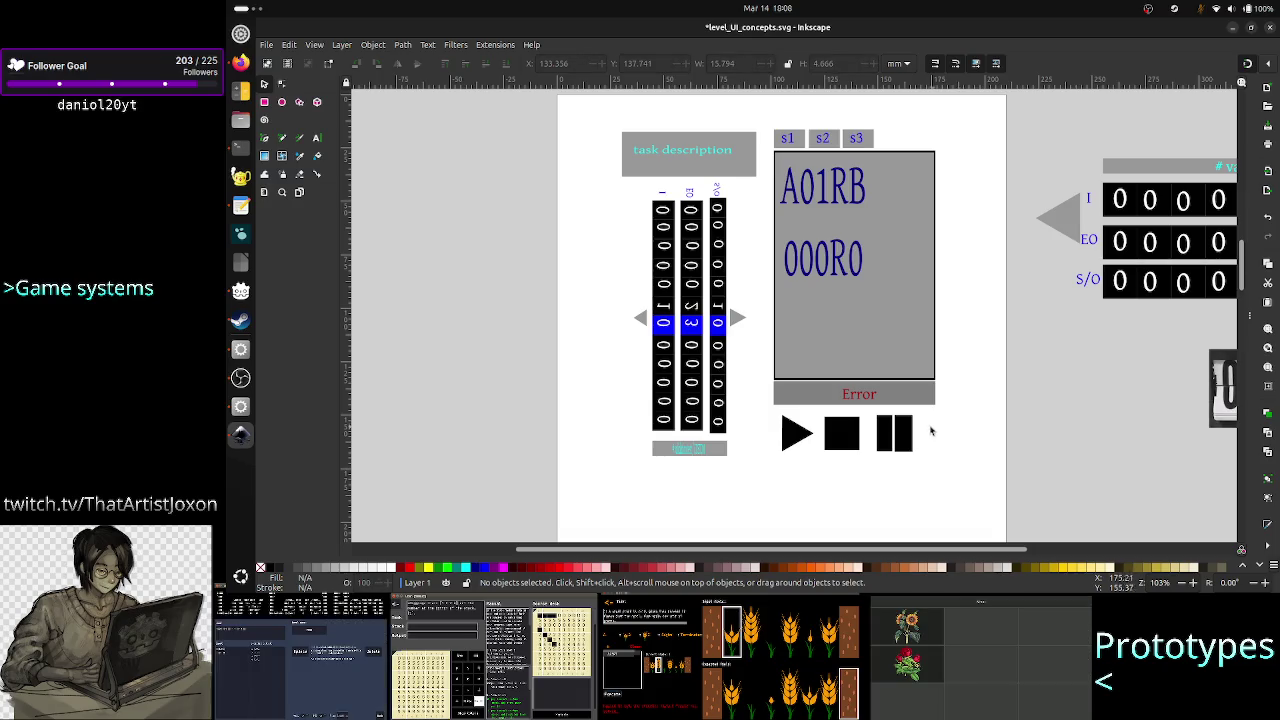
{"action": "left_click_drag", "start_coordinate": [887, 449], "coordinate": [897, 450]}
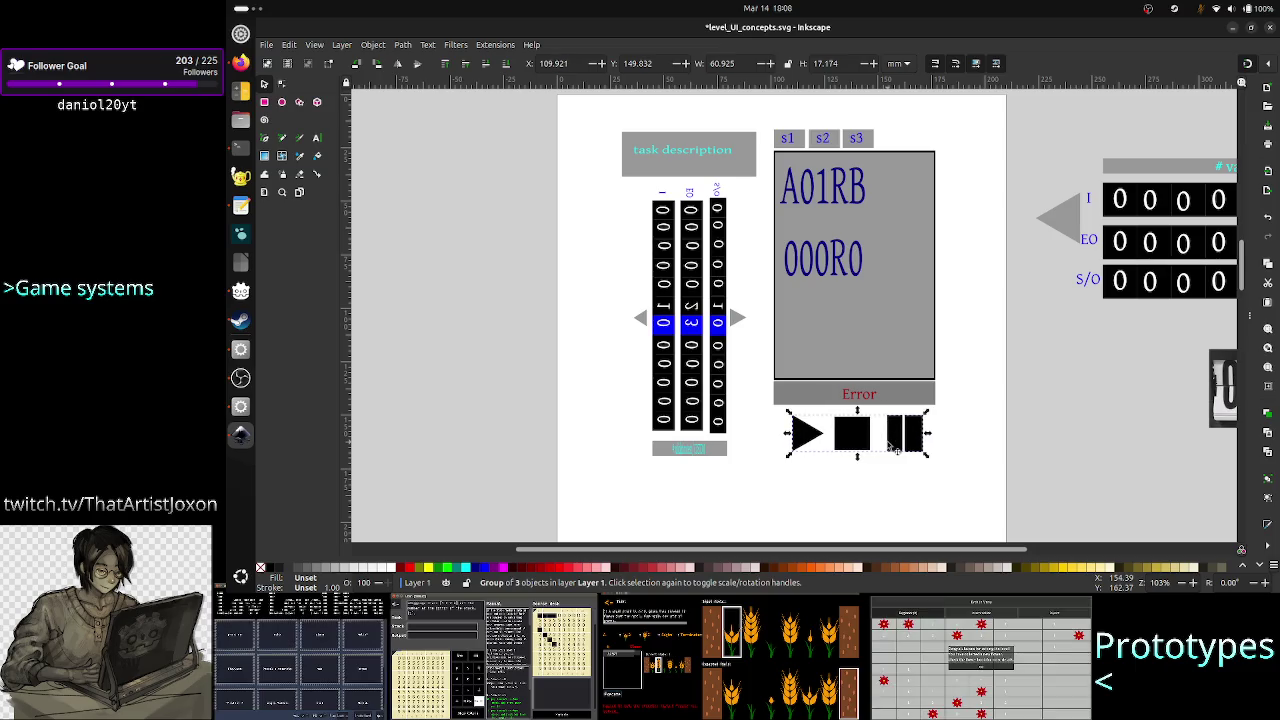
Step: Nudge the play, stop and pause controls up and left beneath the Error bar
{"action": "key", "text": "Up"}
{"action": "key", "text": "Up"}
{"action": "key", "text": "Left"}
{"action": "key", "text": "Up"}
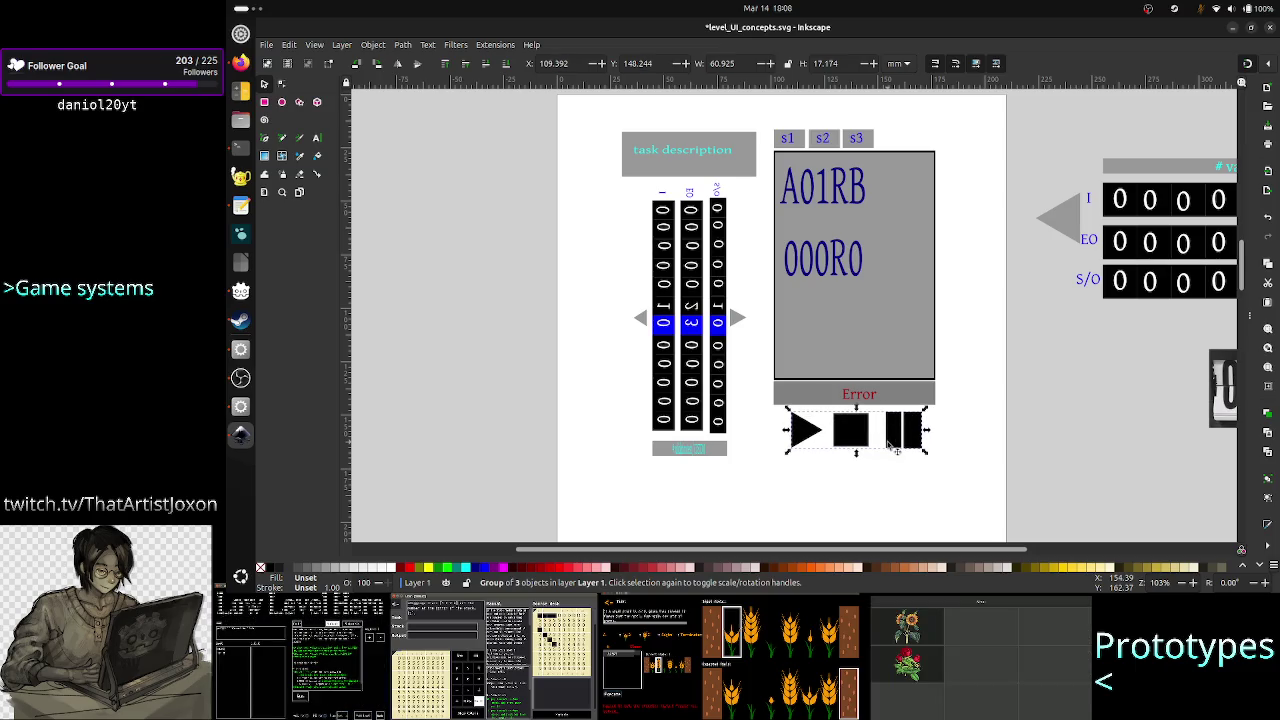
{"action": "left_click", "coordinate": [951, 434]}
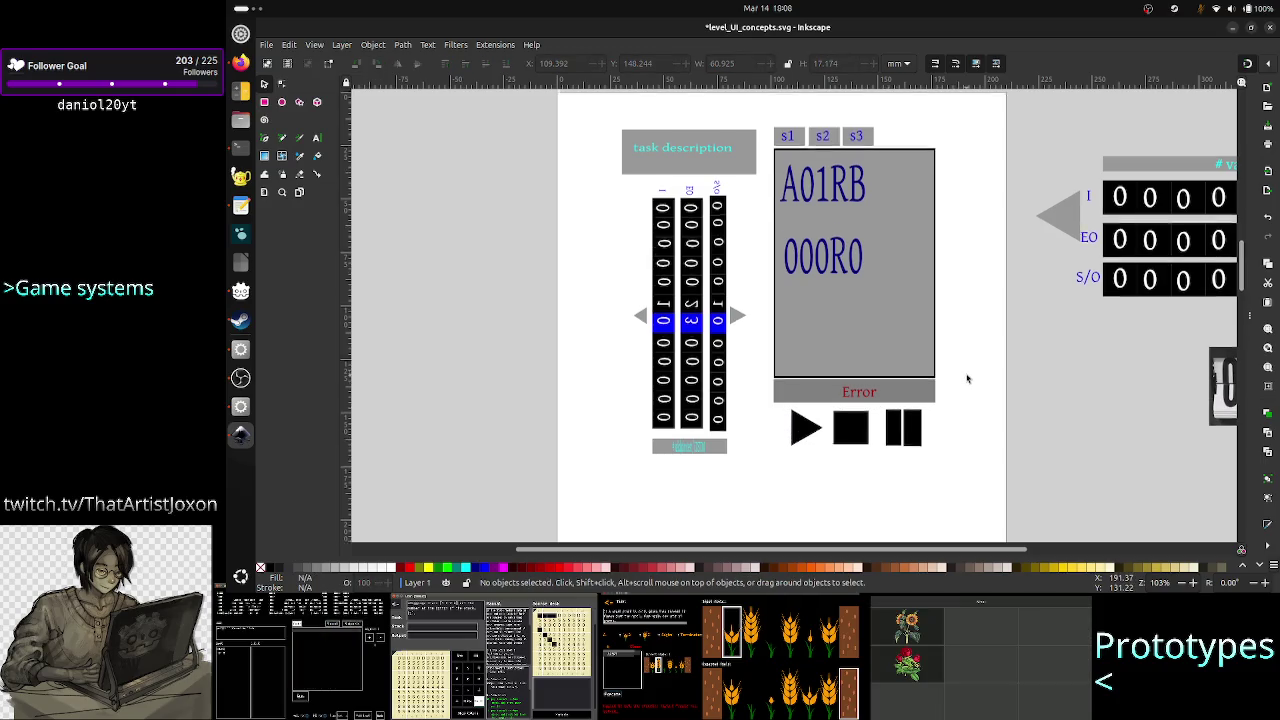
{"action": "scroll", "coordinate": [967, 379], "scroll_direction": "down", "scroll_amount": 2}
{"action": "scroll", "coordinate": [967, 379], "scroll_direction": "down", "scroll_amount": 2}
{"action": "scroll", "coordinate": [967, 379], "scroll_direction": "down", "scroll_amount": 5}
{"action": "scroll", "coordinate": [967, 379], "scroll_direction": "down", "scroll_amount": 4}
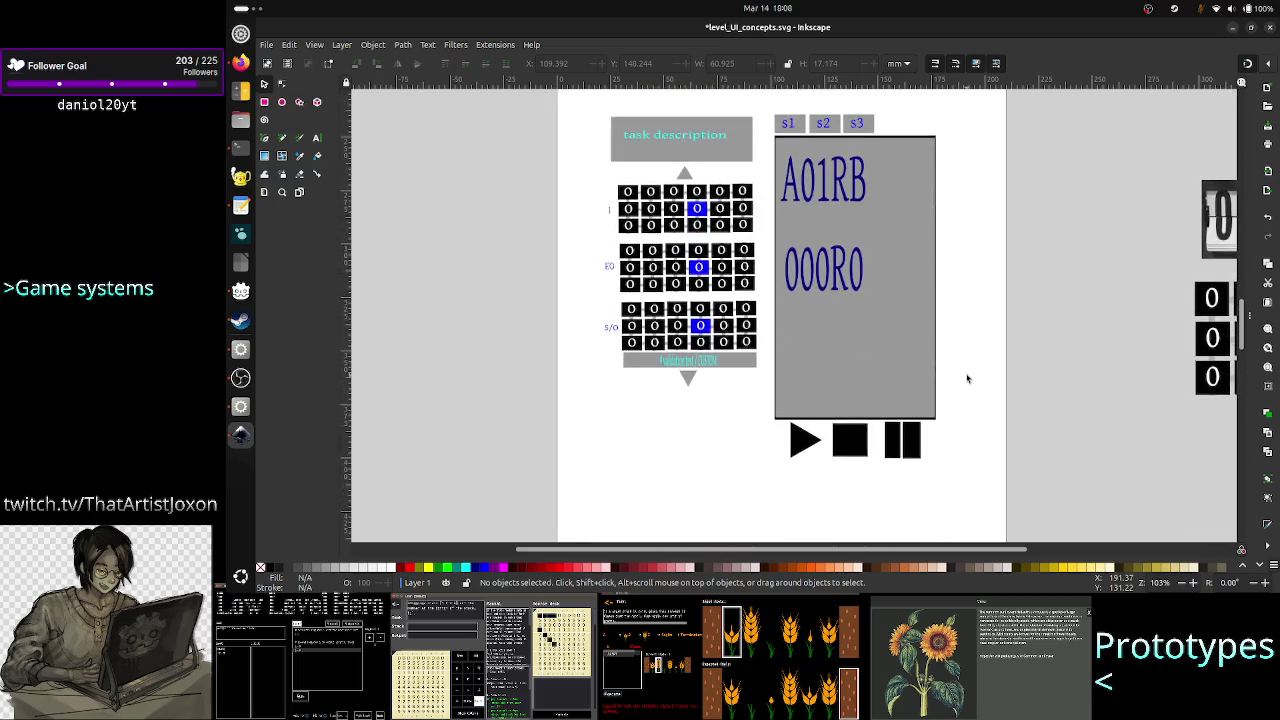
{"action": "scroll", "coordinate": [967, 379], "scroll_direction": "up", "scroll_amount": 7}
{"action": "scroll", "coordinate": [967, 379], "scroll_direction": "up", "scroll_amount": 3}
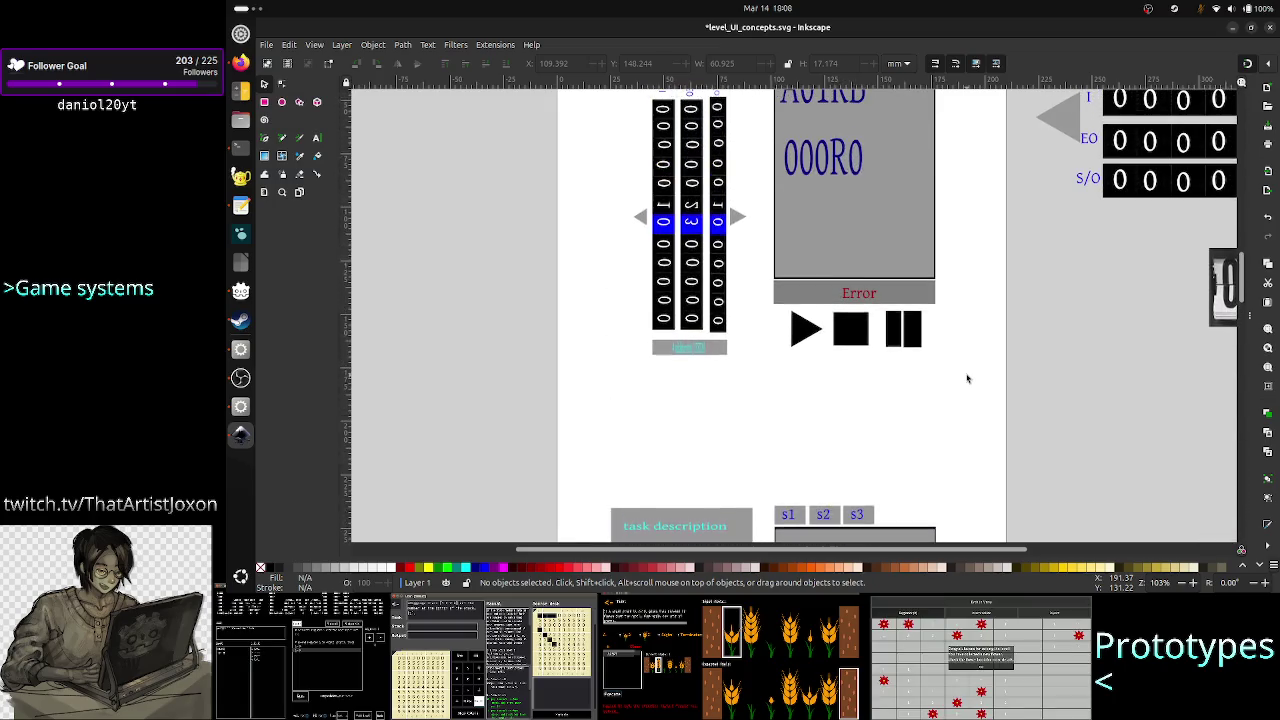
Step: Regroup the red Error label with its grey bar
{"action": "left_click", "coordinate": [876, 297]}
{"action": "left_click", "coordinate": [895, 297], "text": "shift"}
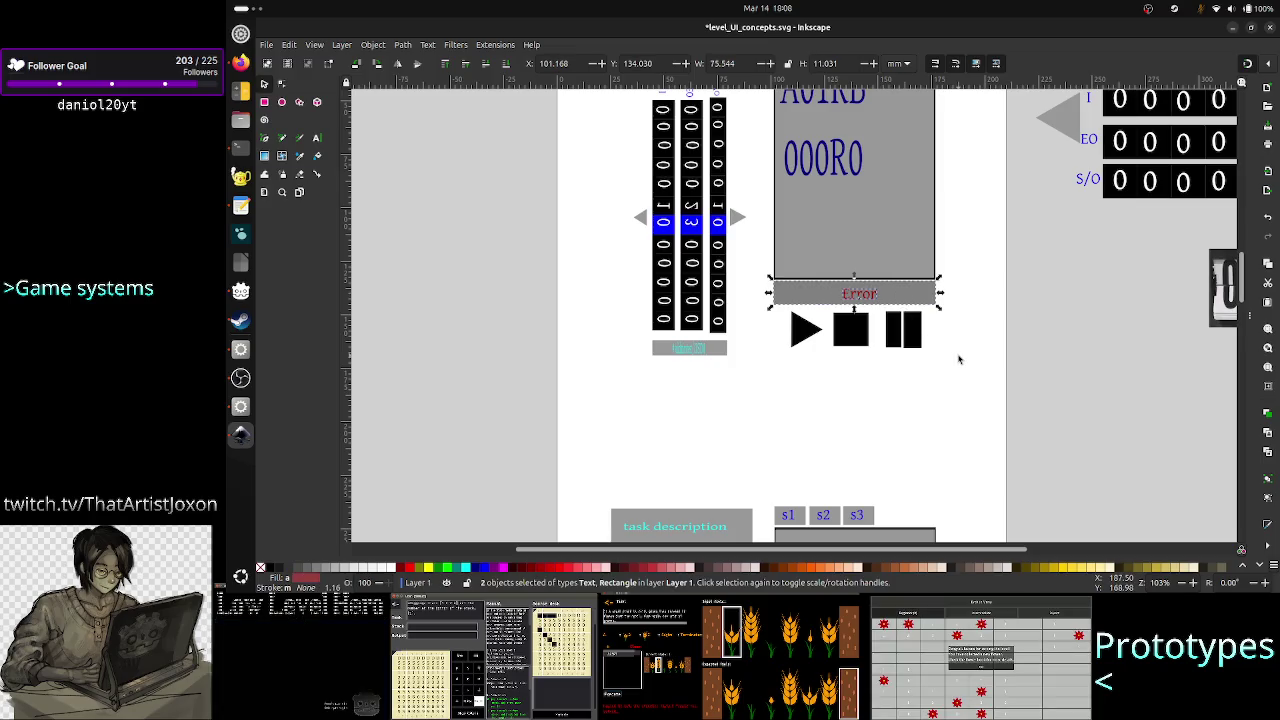
{"action": "right_click", "coordinate": [909, 298]}
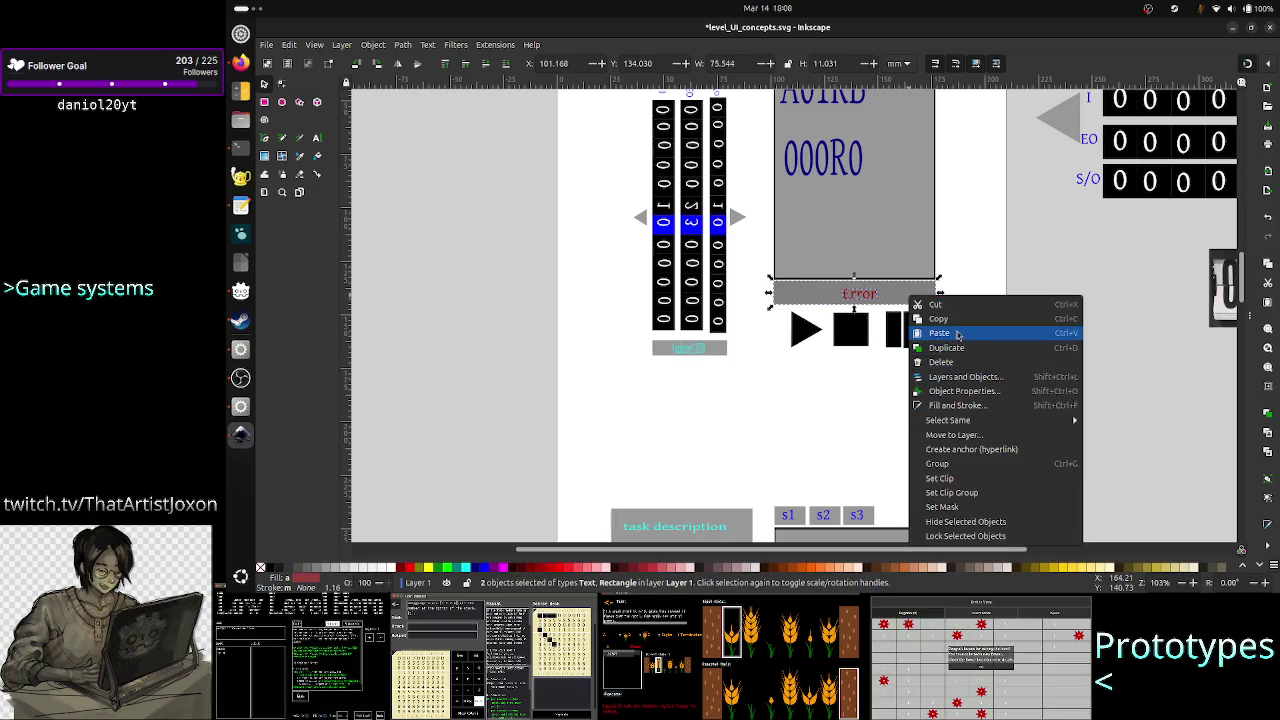
{"action": "left_click", "coordinate": [957, 463]}
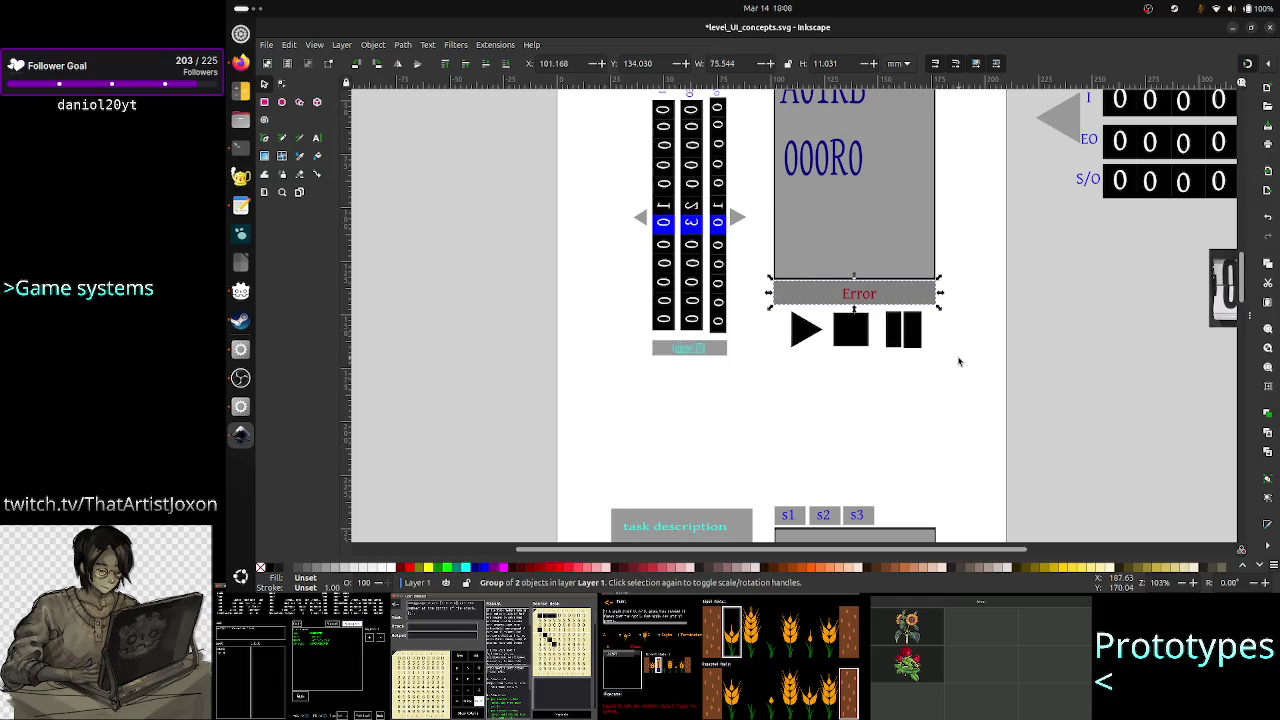
Step: Copy the Error bar group and scroll down toward the grid-input mockup
{"action": "right_click", "coordinate": [905, 294]}
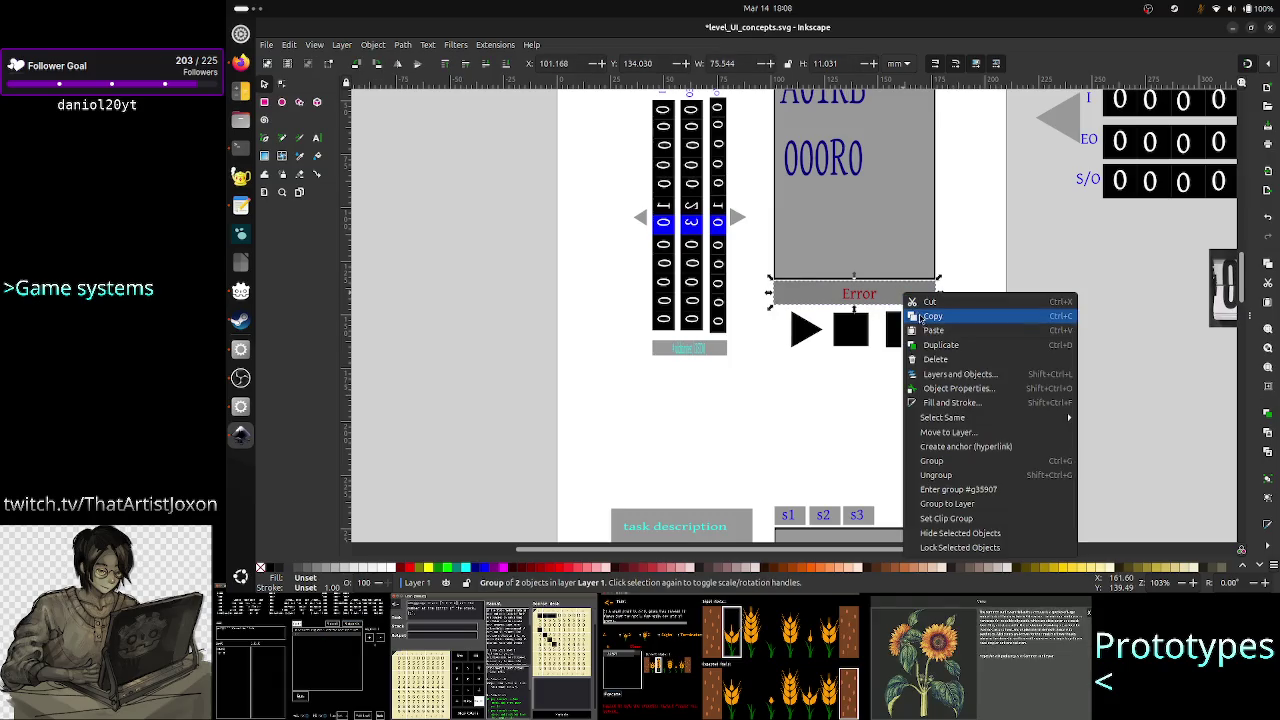
{"action": "left_click", "coordinate": [920, 316]}
{"action": "left_click", "coordinate": [940, 395]}
{"action": "scroll", "coordinate": [938, 390], "scroll_direction": "down", "scroll_amount": 8}
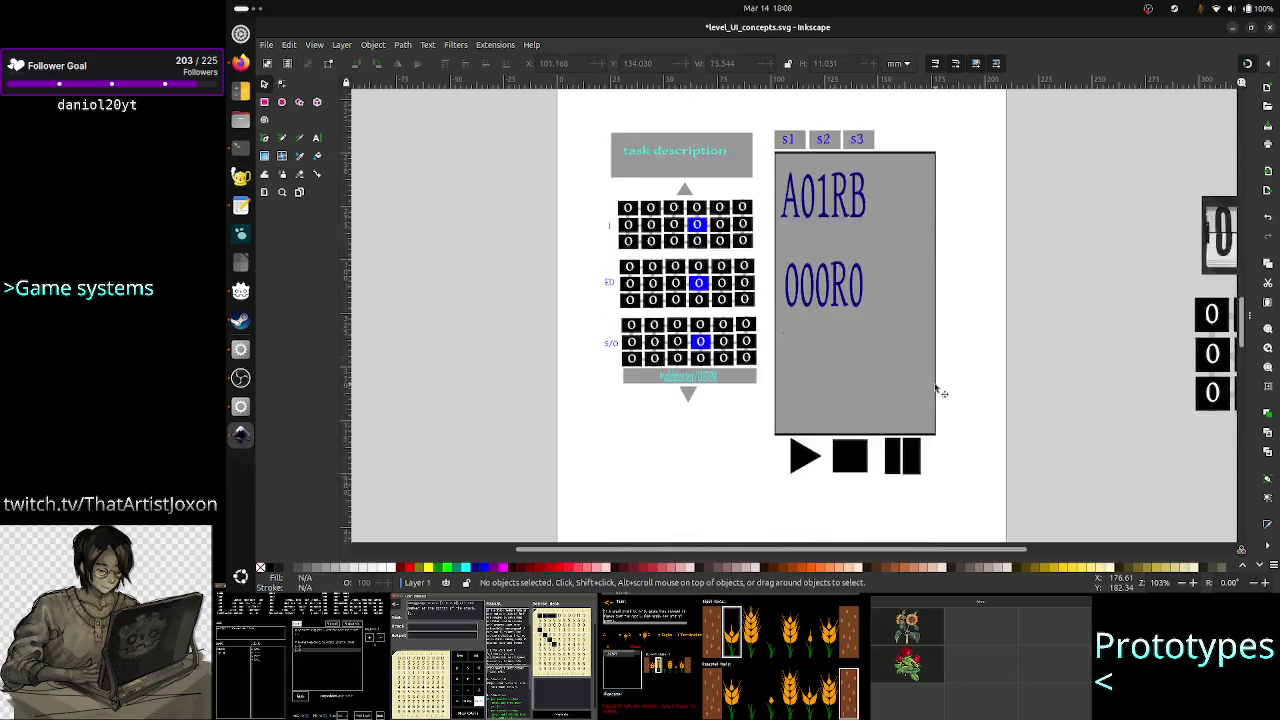
Step: Shorten the grid-input mockup's grey code panel by dragging its bottom edge up
{"action": "scroll", "coordinate": [938, 392], "scroll_direction": "down", "scroll_amount": 2}
{"action": "left_click", "coordinate": [901, 345]}
{"action": "left_click", "coordinate": [865, 292]}
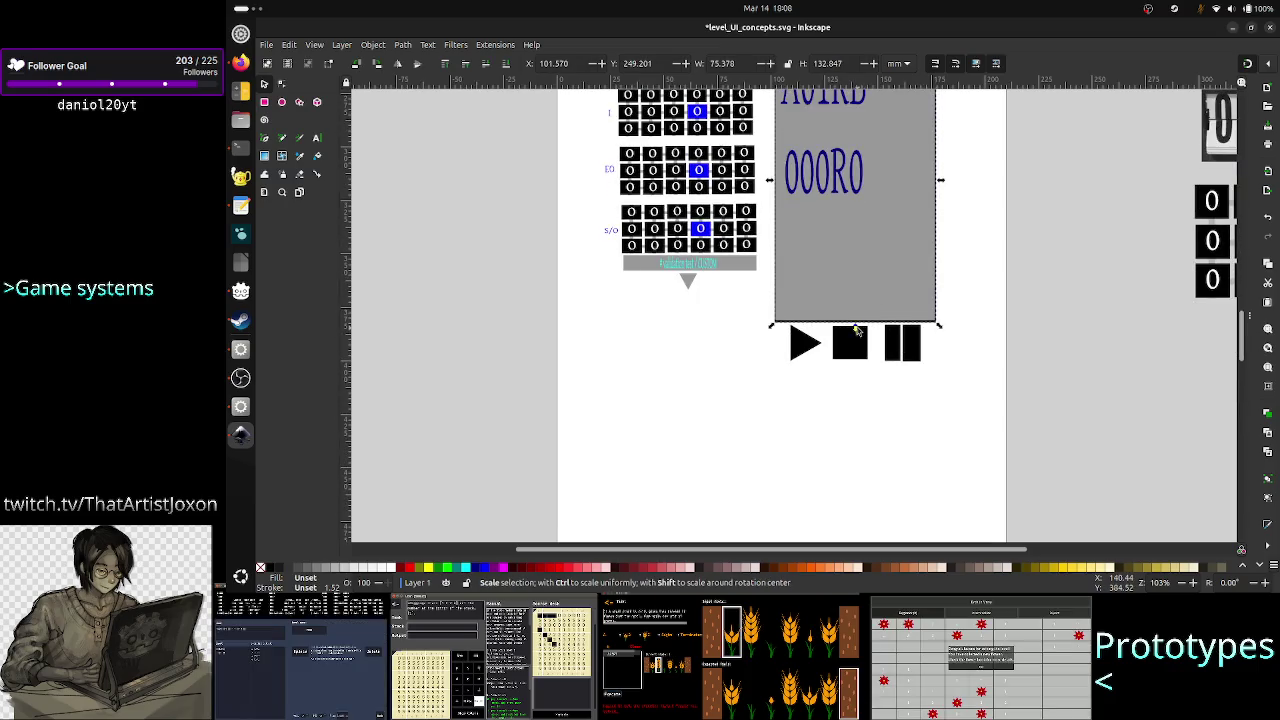
{"action": "scroll", "coordinate": [865, 380], "scroll_direction": "up", "scroll_amount": 3}
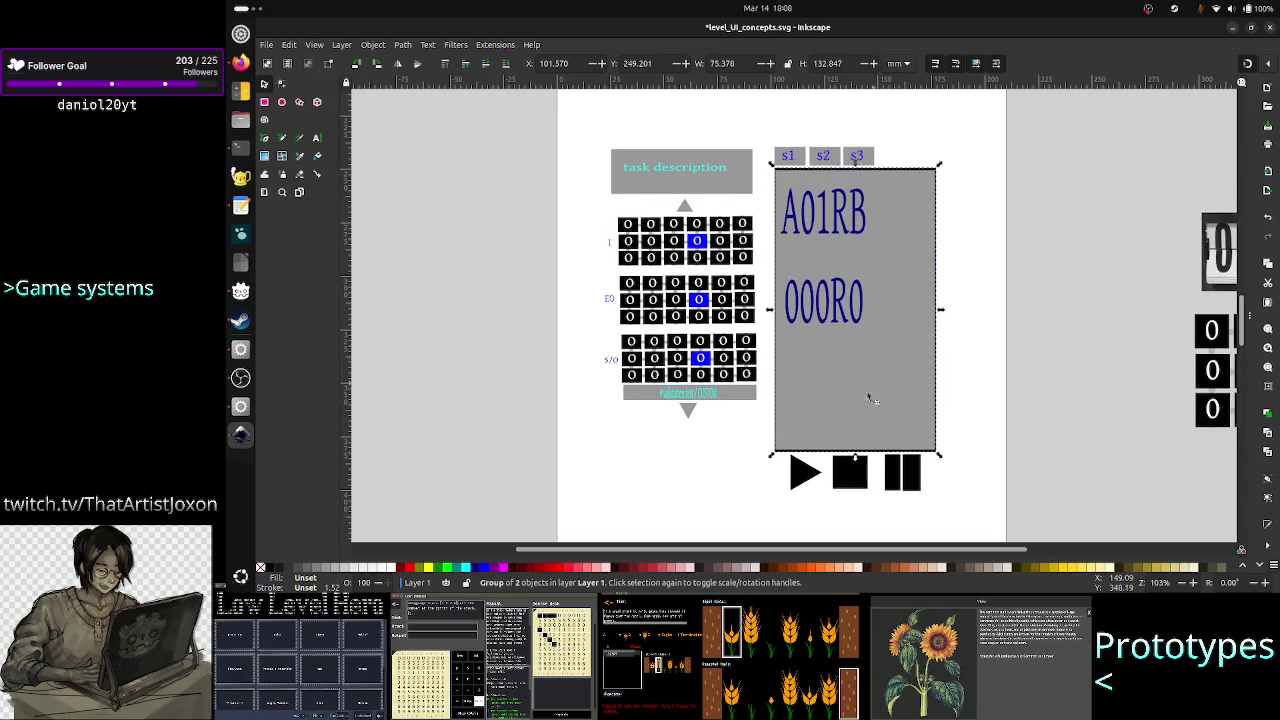
{"action": "left_click_drag", "start_coordinate": [855, 462], "coordinate": [851, 408]}
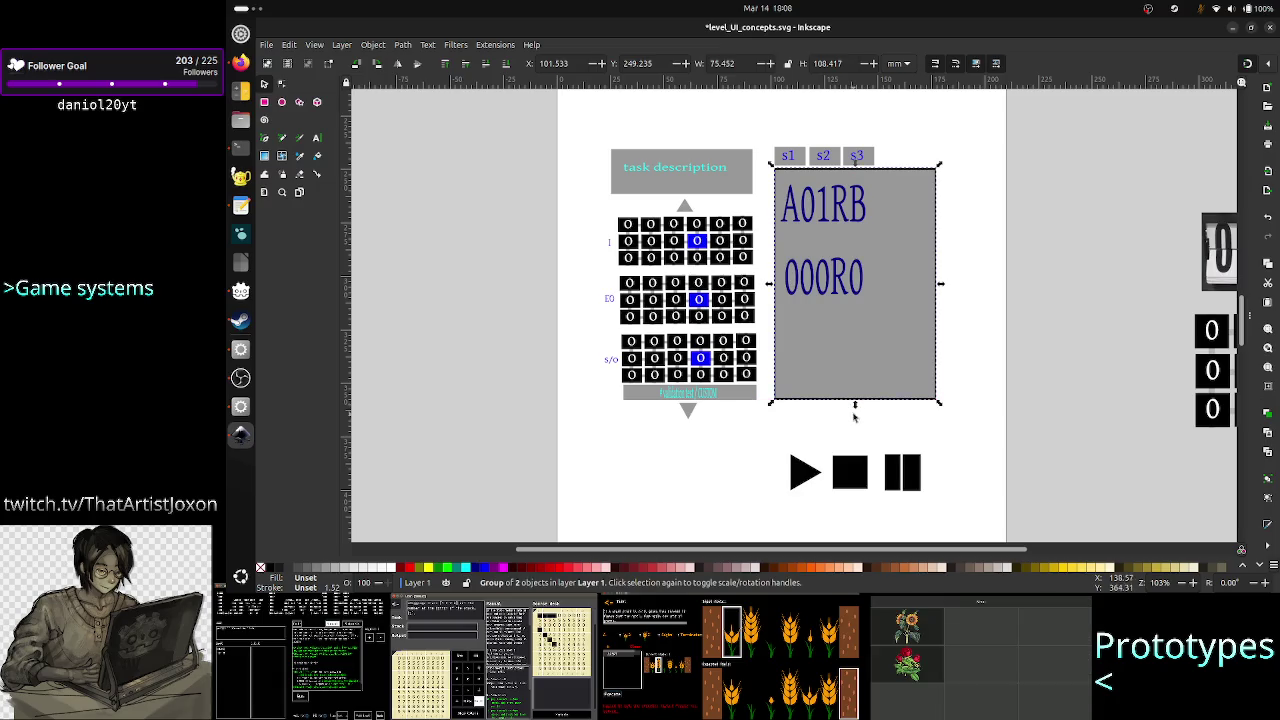
{"action": "left_click_drag", "start_coordinate": [855, 408], "coordinate": [855, 366]}
Step: Move the play, stop and pause controls up directly beneath the shortened panel
{"action": "left_click", "coordinate": [855, 471]}
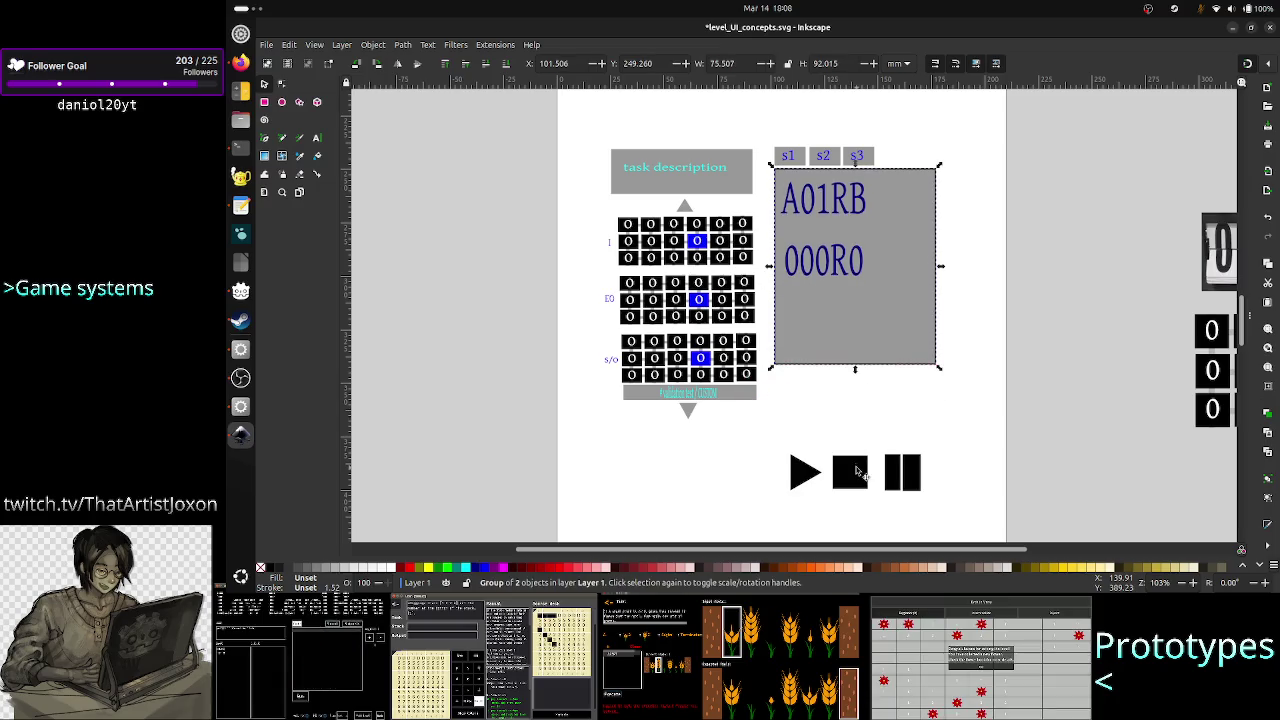
{"action": "mouse_move", "coordinate": [855, 471]}
{"action": "left_mouse_down"}
{"action": "mouse_move", "coordinate": [844, 398]}
{"action": "mouse_move", "coordinate": [855, 344]}
{"action": "left_mouse_up"}
{"action": "left_click", "coordinate": [856, 364]}
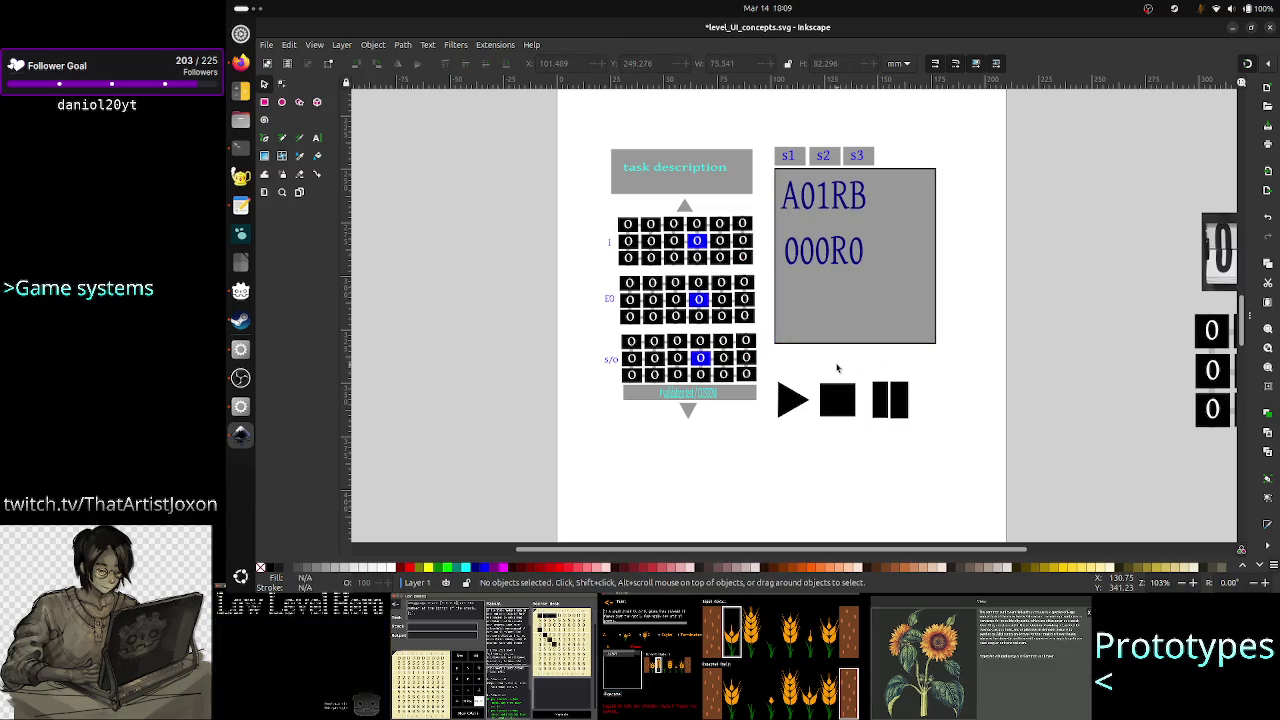
Step: Paste the copied Error bar below the grid mockup's code panel
{"action": "key", "text": "ctrl+v"}
{"action": "left_click_drag", "start_coordinate": [818, 365], "coordinate": [835, 355]}
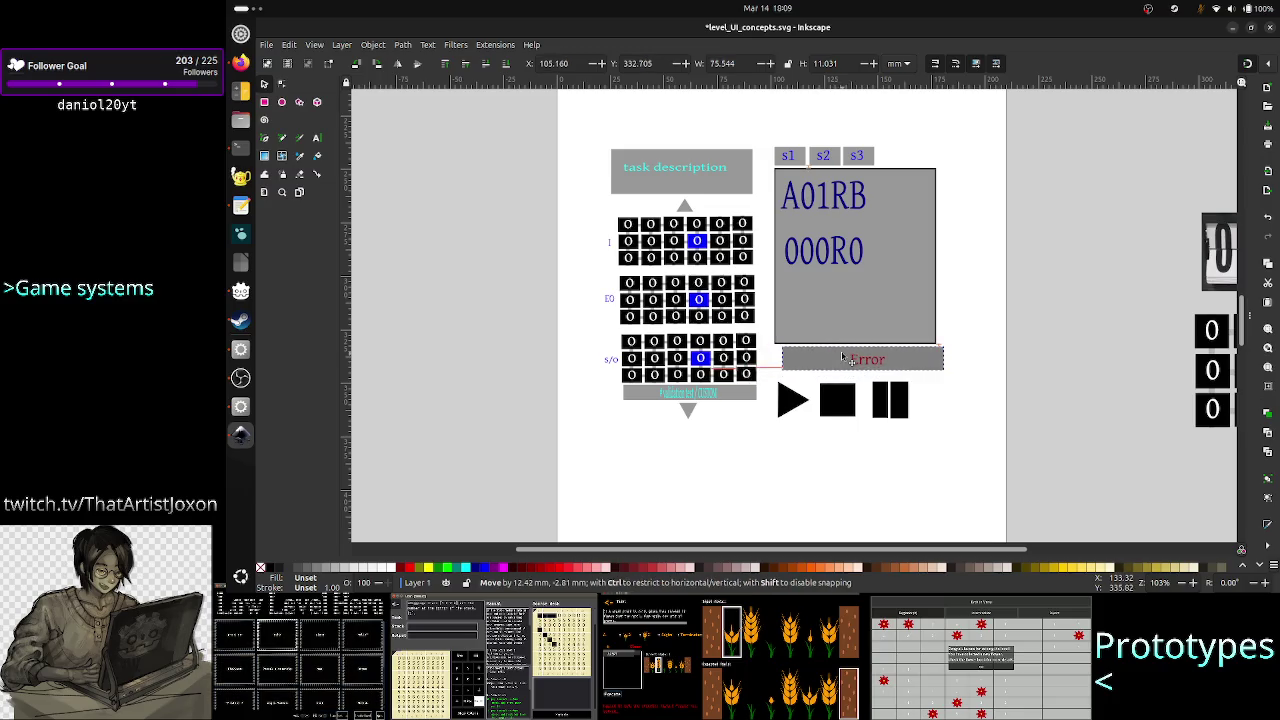
{"action": "left_click", "coordinate": [895, 447]}
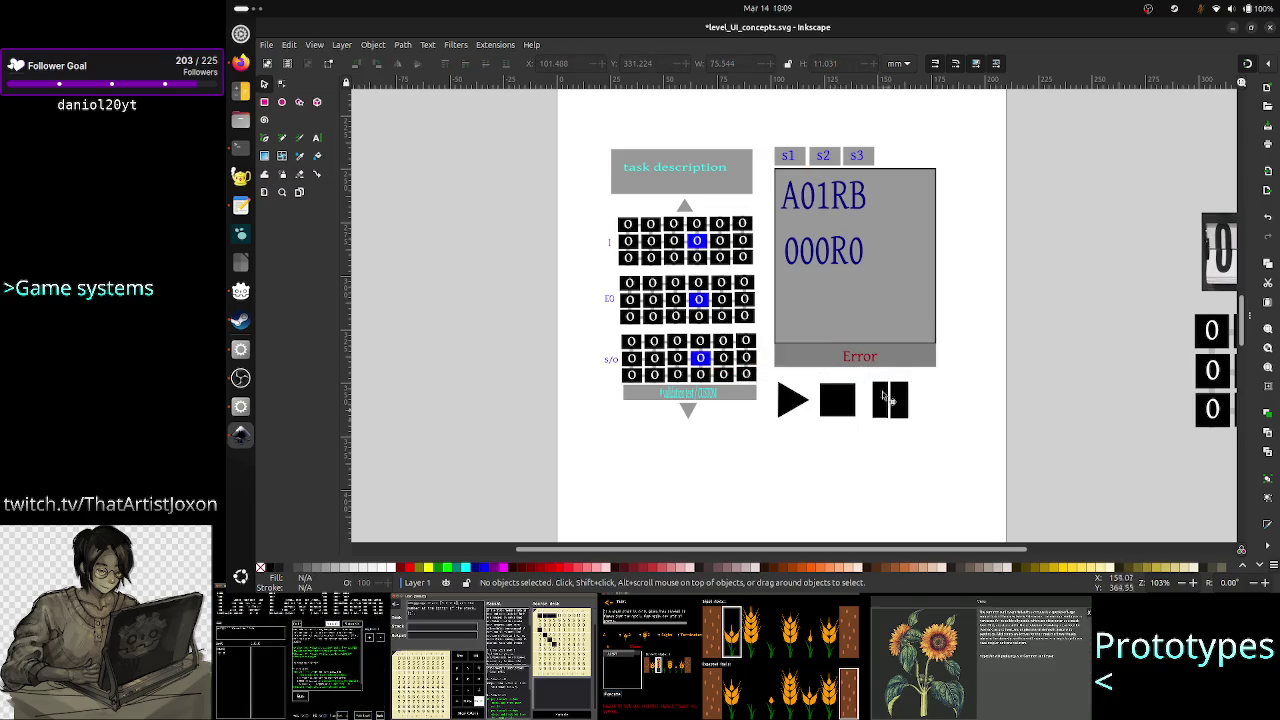
{"action": "left_click", "coordinate": [880, 357]}
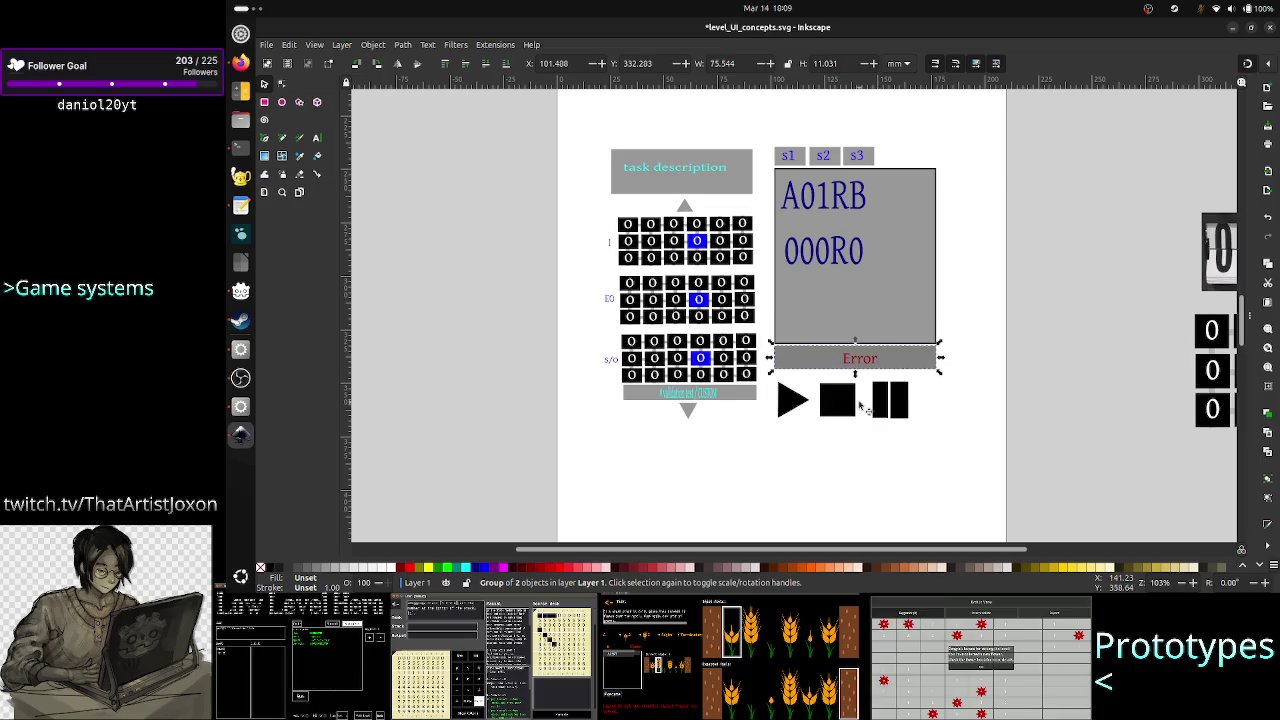
Step: Adjust the play, stop and pause controls into place and move the Error bar down slightly
{"action": "left_click", "coordinate": [860, 405]}
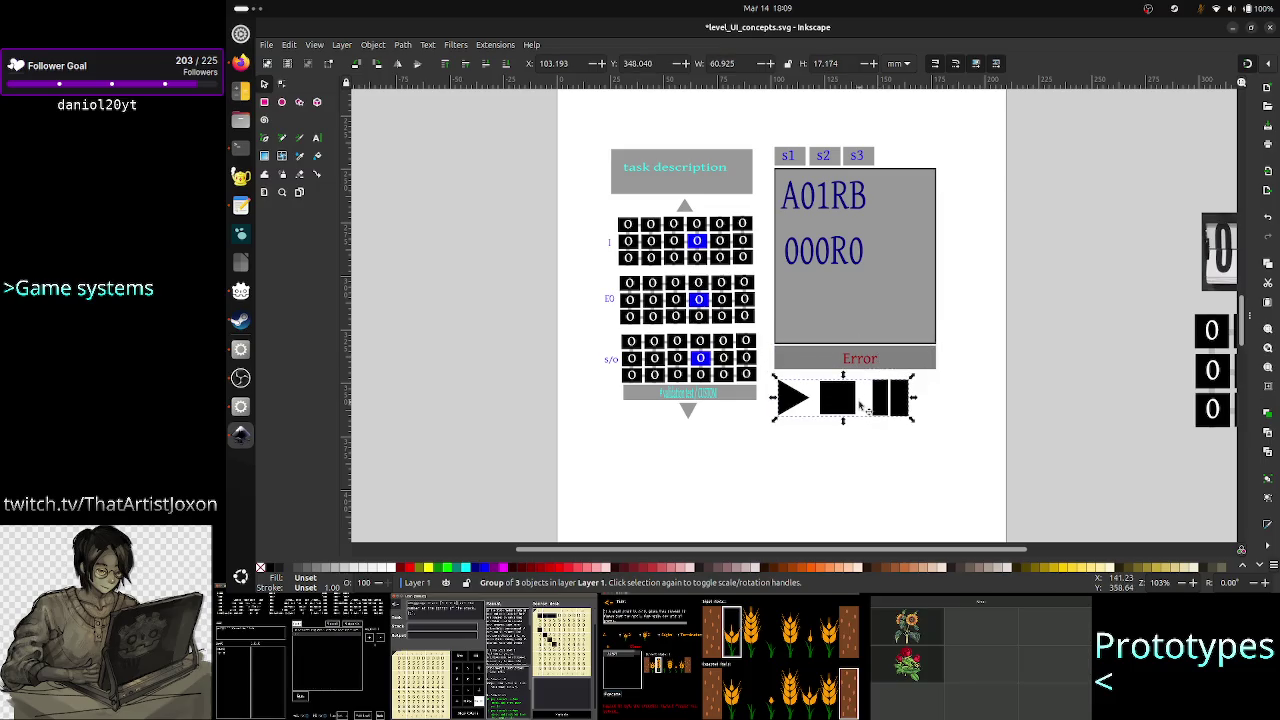
{"action": "key", "text": "Up"}
{"action": "key", "text": "Up"}
{"action": "key", "text": "Up"}
{"action": "key", "text": "Right"}
{"action": "key", "text": "Right"}
{"action": "key", "text": "Right"}
{"action": "key", "text": "Right"}
{"action": "key", "text": "Right"}
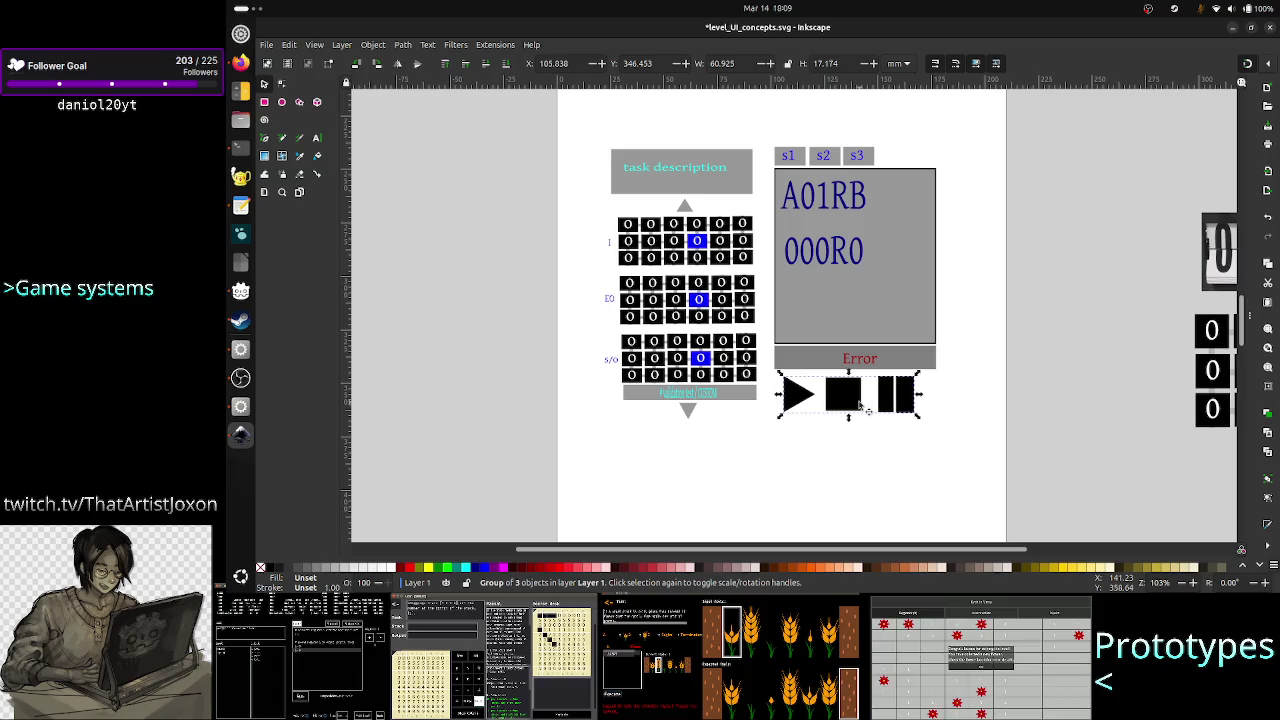
{"action": "left_click_drag", "start_coordinate": [860, 405], "coordinate": [870, 406]}
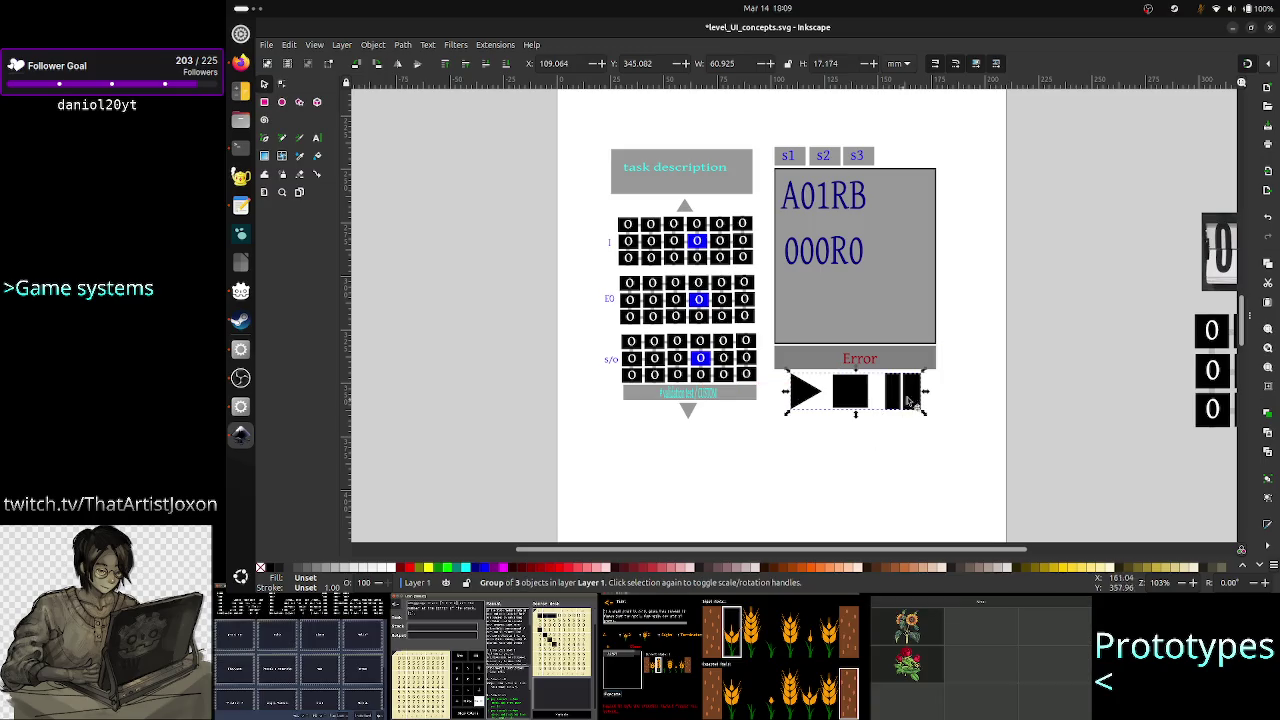
{"action": "key", "text": "Escape"}
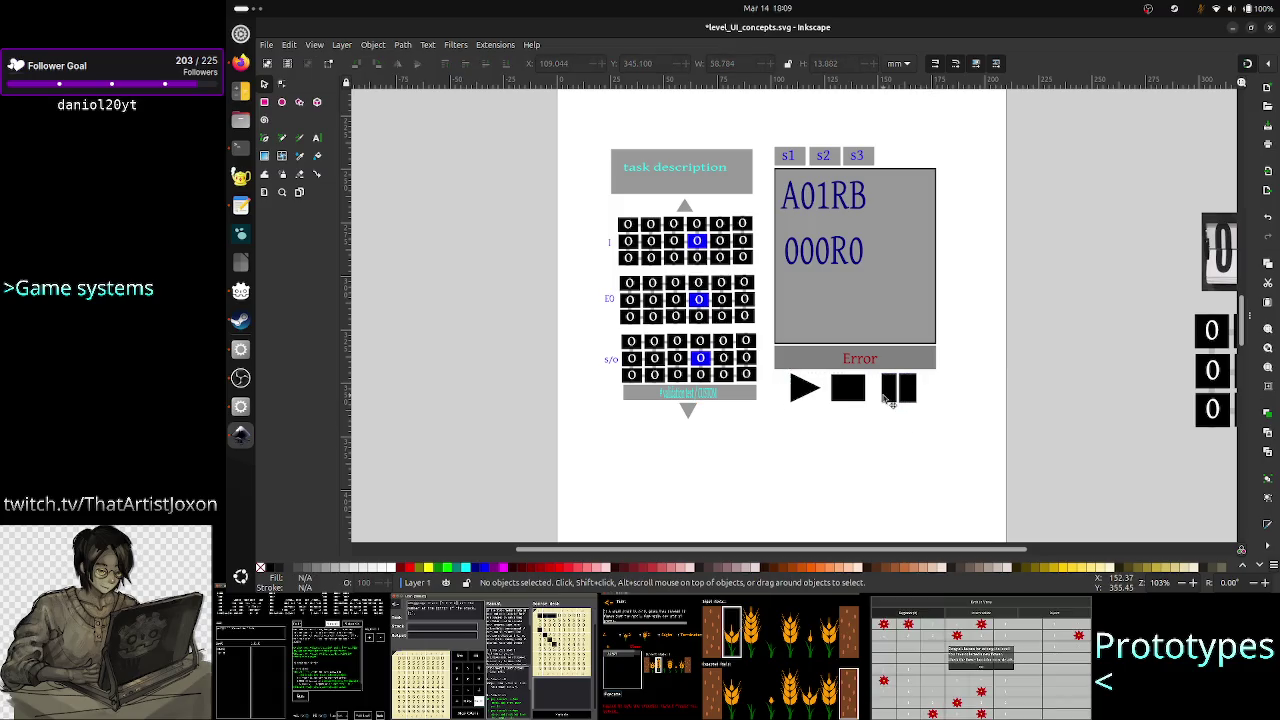
{"action": "left_click_drag", "start_coordinate": [884, 398], "coordinate": [887, 400]}
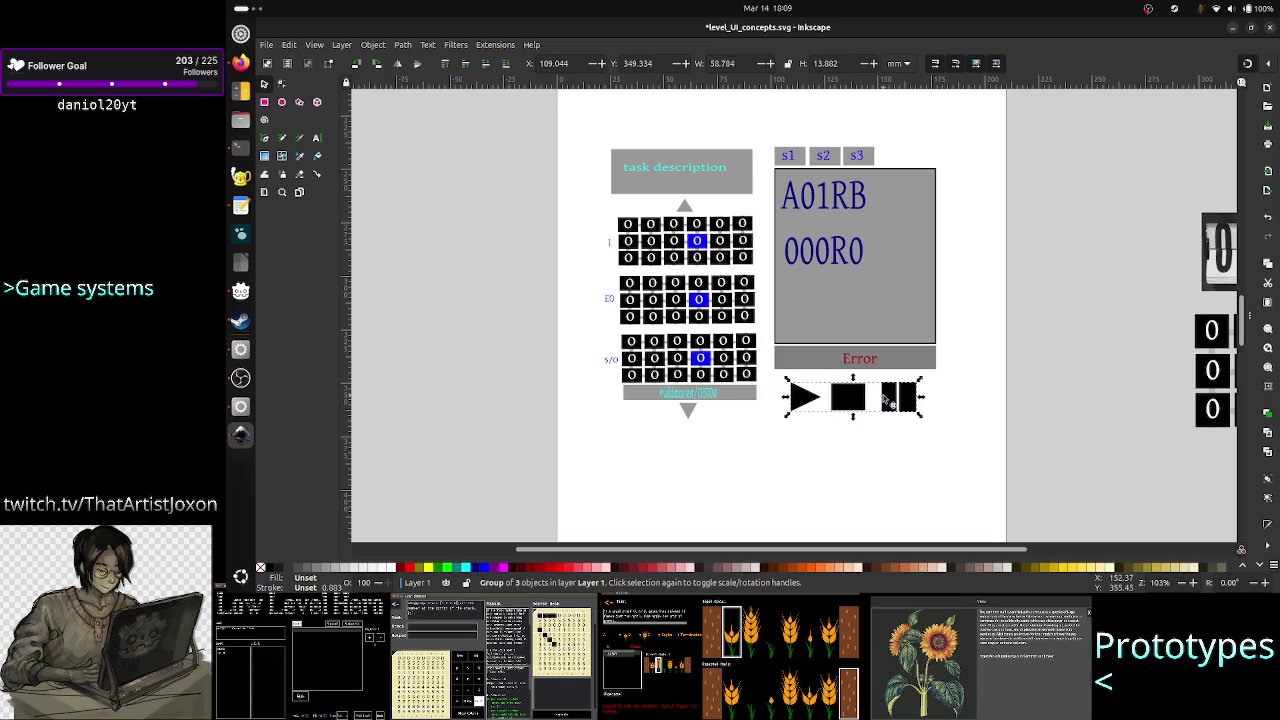
{"action": "left_click", "coordinate": [864, 359]}
{"action": "left_click_drag", "start_coordinate": [862, 360], "coordinate": [855, 350]}
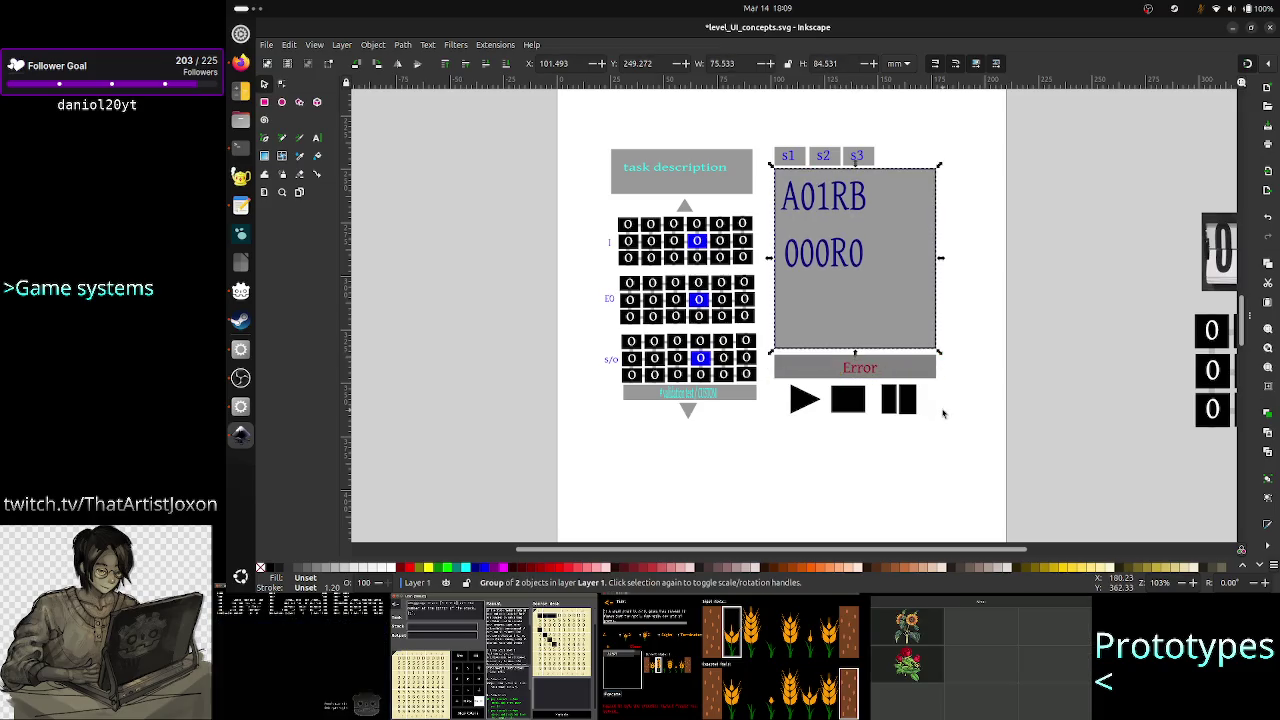
Step: Nudge the grid mockup's Error bar down slightly
{"action": "left_click", "coordinate": [942, 413]}
{"action": "scroll", "coordinate": [943, 400], "scroll_direction": "down", "scroll_amount": 5}
{"action": "scroll", "coordinate": [944, 390], "scroll_direction": "up", "scroll_amount": 1}
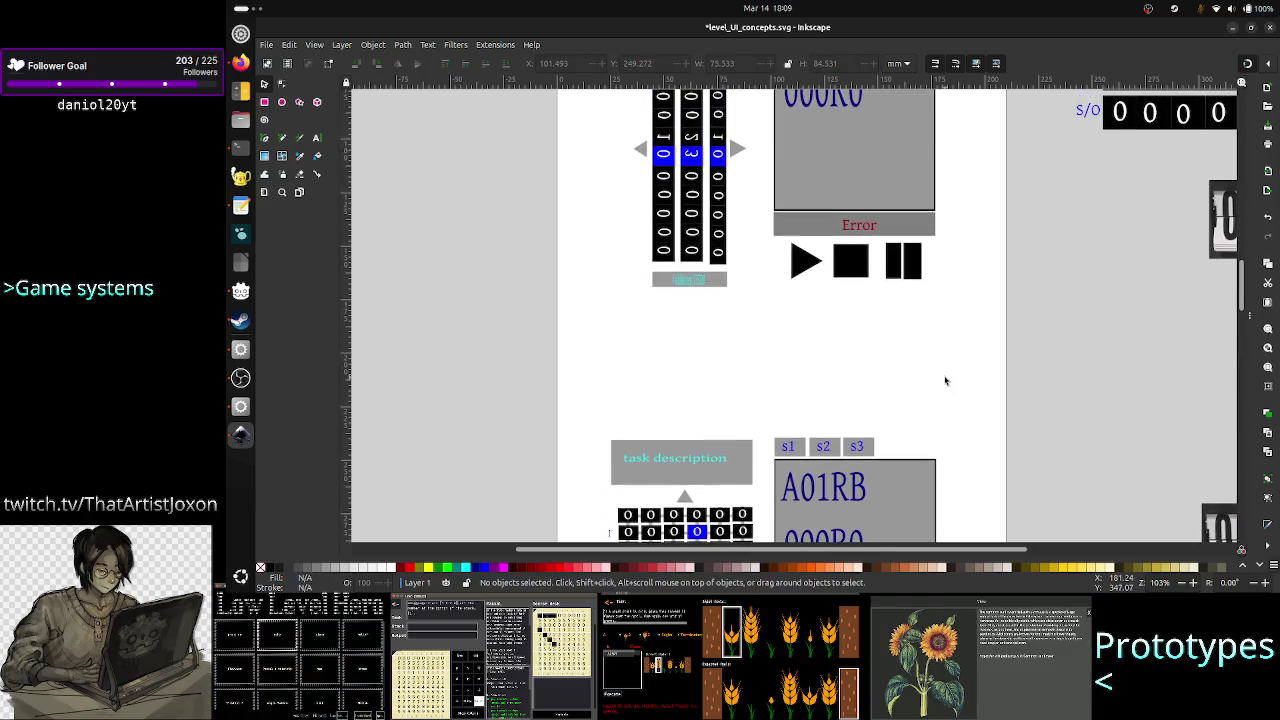
{"action": "scroll", "coordinate": [946, 377], "scroll_direction": "down", "scroll_amount": 5}
{"action": "scroll", "coordinate": [946, 376], "scroll_direction": "down", "scroll_amount": 3}
{"action": "left_click", "coordinate": [886, 383]}
{"action": "key", "text": "Down"}
{"action": "key", "text": "Down"}
{"action": "key", "text": "Down"}
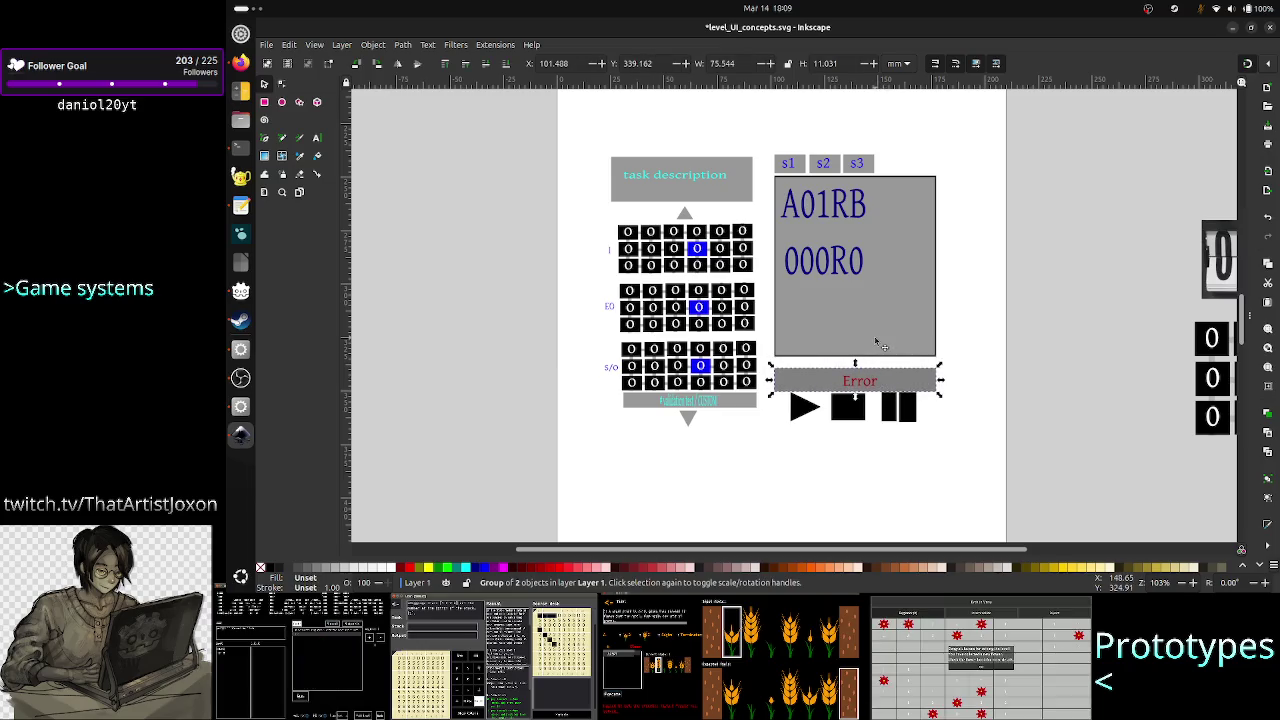
Step: Stretch the A01RB code panel down to the Error bar and save level_UI_concepts.svg
{"action": "left_click", "coordinate": [876, 343]}
{"action": "left_click_drag", "start_coordinate": [855, 360], "coordinate": [853, 373]}
{"action": "key", "text": "Escape"}
{"action": "key", "text": "ctrl+s"}
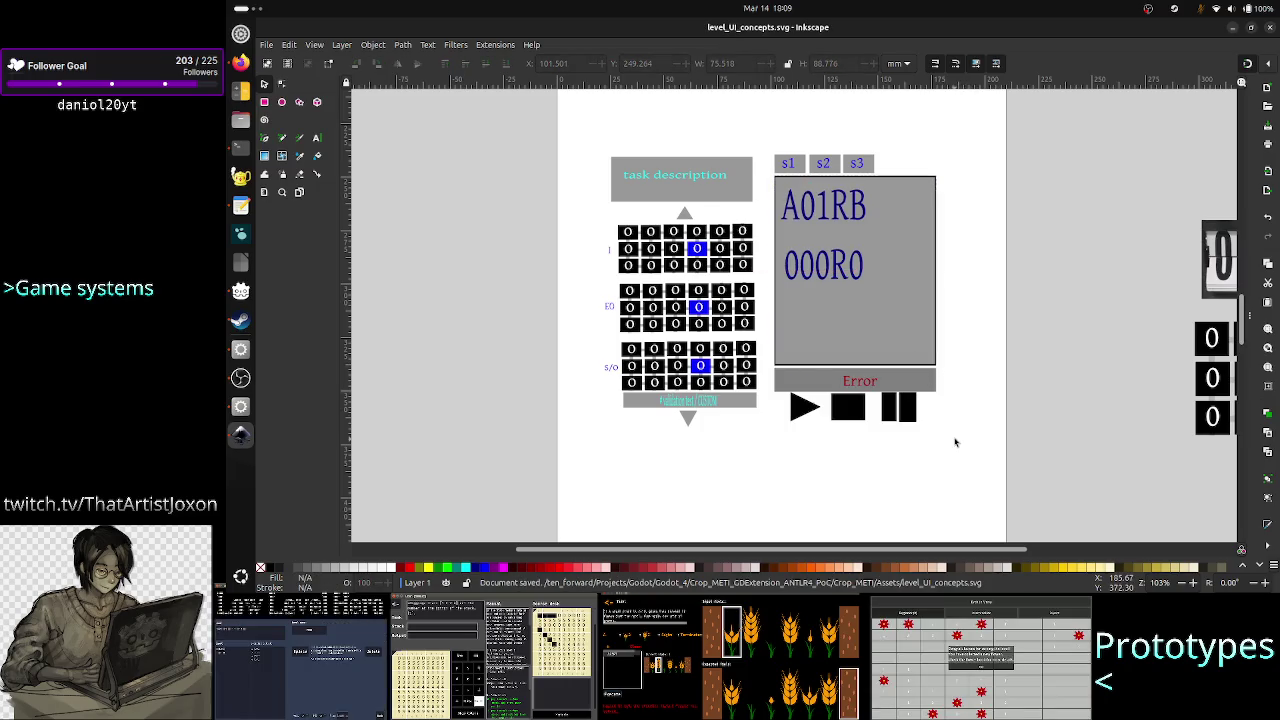
{"action": "scroll", "coordinate": [983, 380], "scroll_direction": "up", "scroll_amount": 3}
{"action": "scroll", "coordinate": [983, 380], "scroll_direction": "up", "scroll_amount": 4}
{"action": "scroll", "coordinate": [984, 384], "scroll_direction": "up", "scroll_amount": 6}
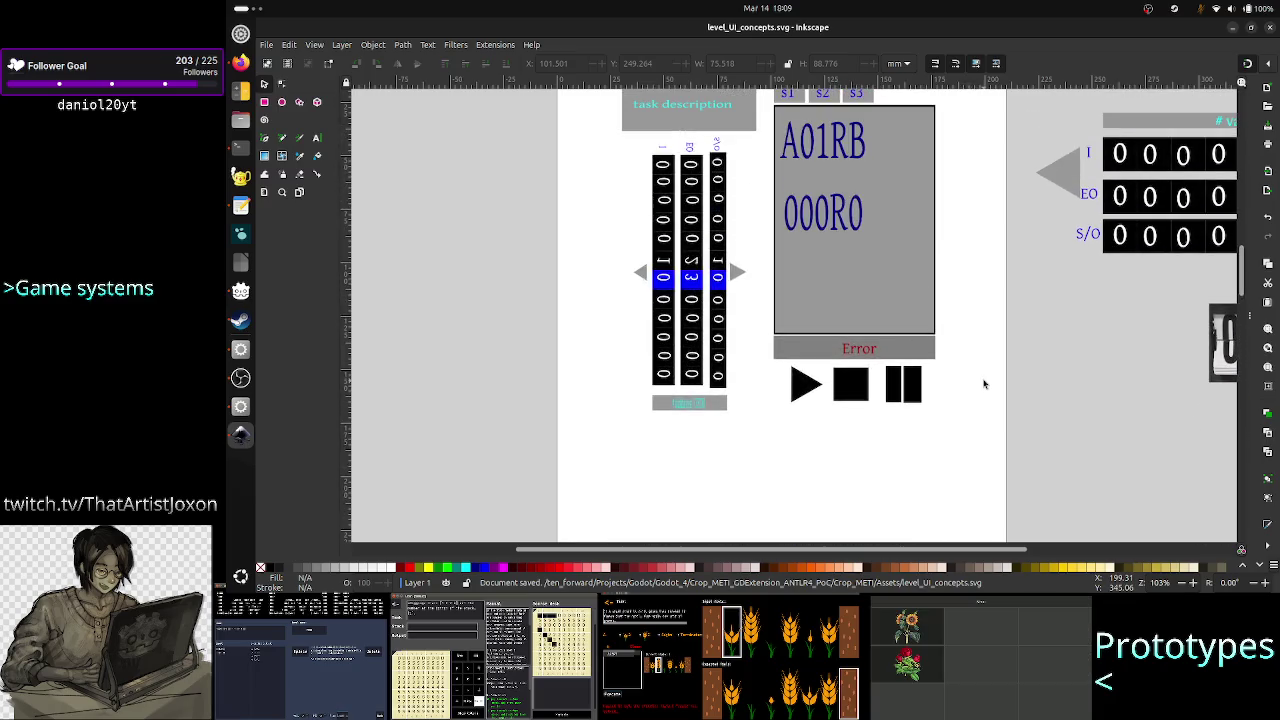
{"action": "scroll", "coordinate": [949, 338], "scroll_direction": "up", "scroll_amount": 3}
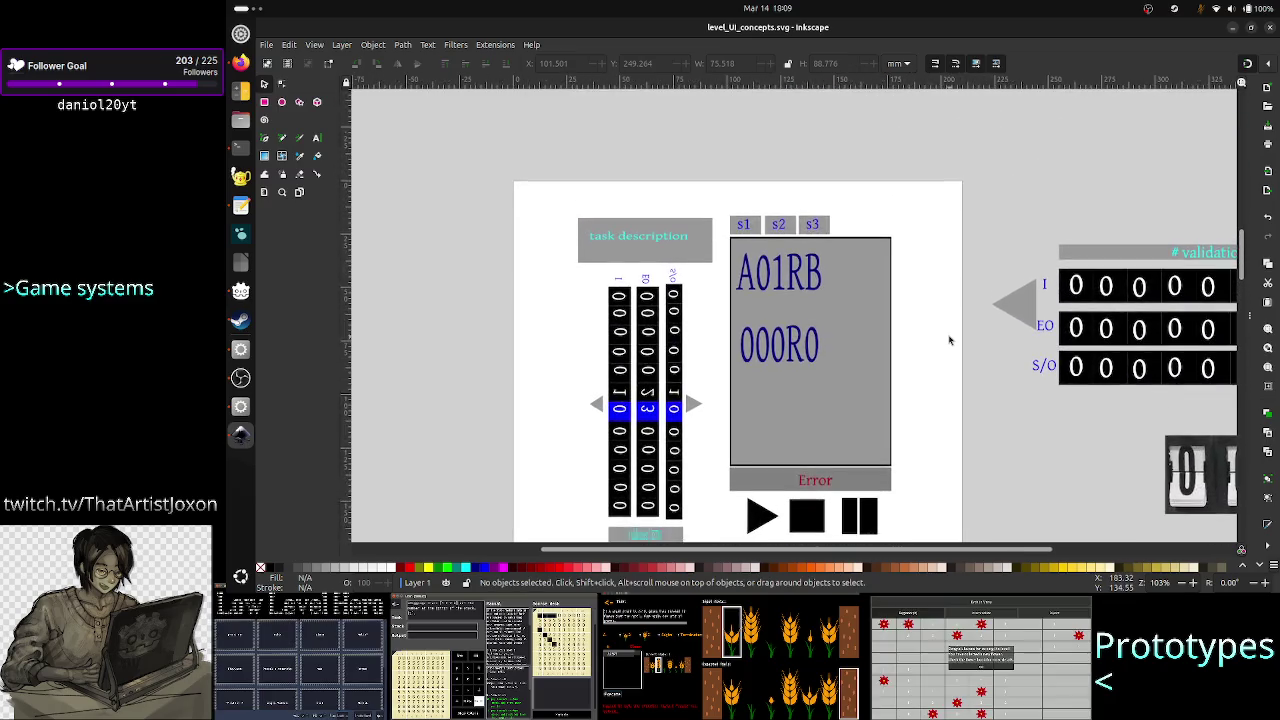
{"action": "scroll", "coordinate": [949, 338], "scroll_direction": "down", "scroll_amount": 2}
{"action": "scroll", "coordinate": [950, 340], "scroll_direction": "down", "scroll_amount": 1}
{"action": "scroll", "coordinate": [950, 340], "scroll_direction": "up", "scroll_amount": 1}
{"action": "scroll", "coordinate": [950, 338], "scroll_direction": "left", "scroll_amount": 3}
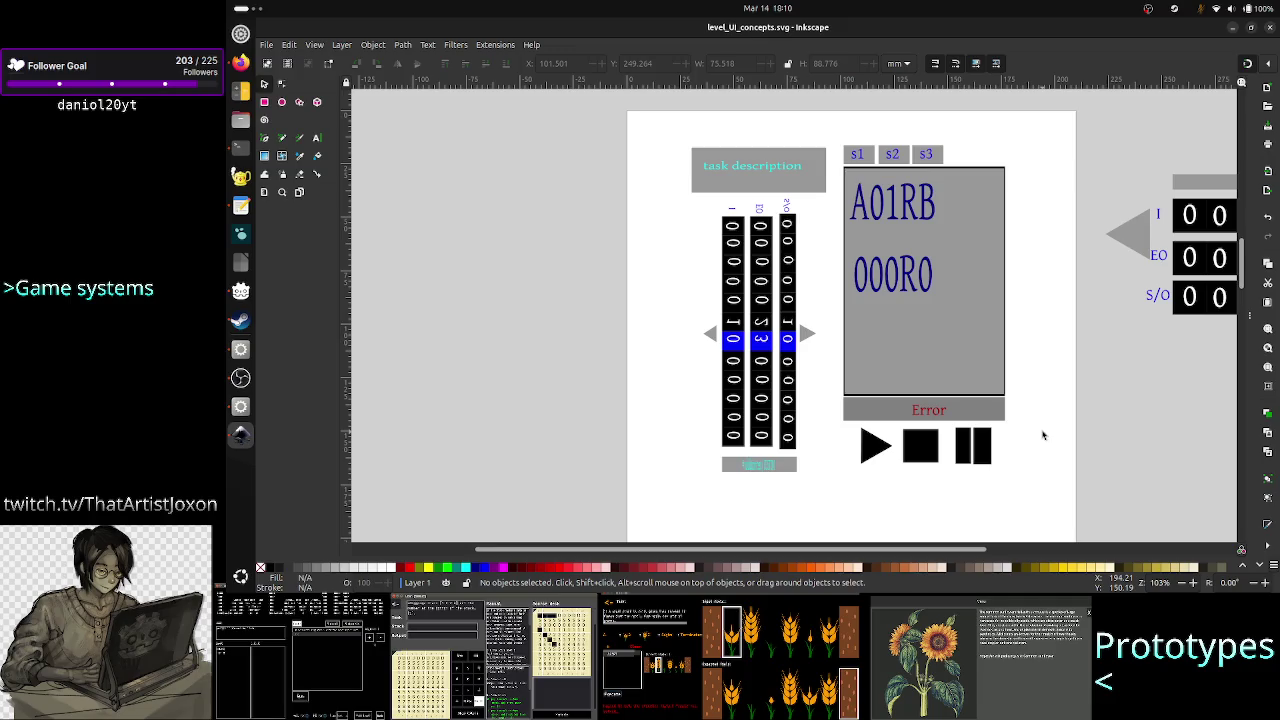
{"action": "key", "text": "ctrl+s"}
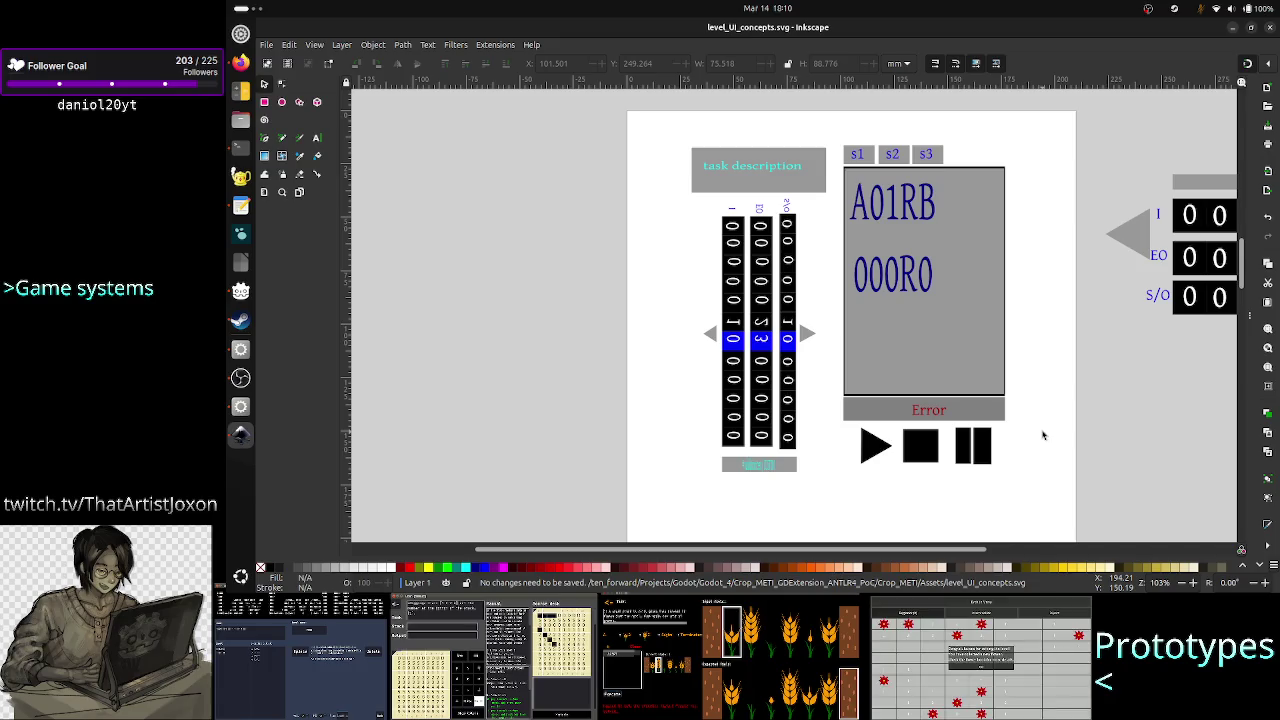
{"action": "left_click", "coordinate": [232, 62]}
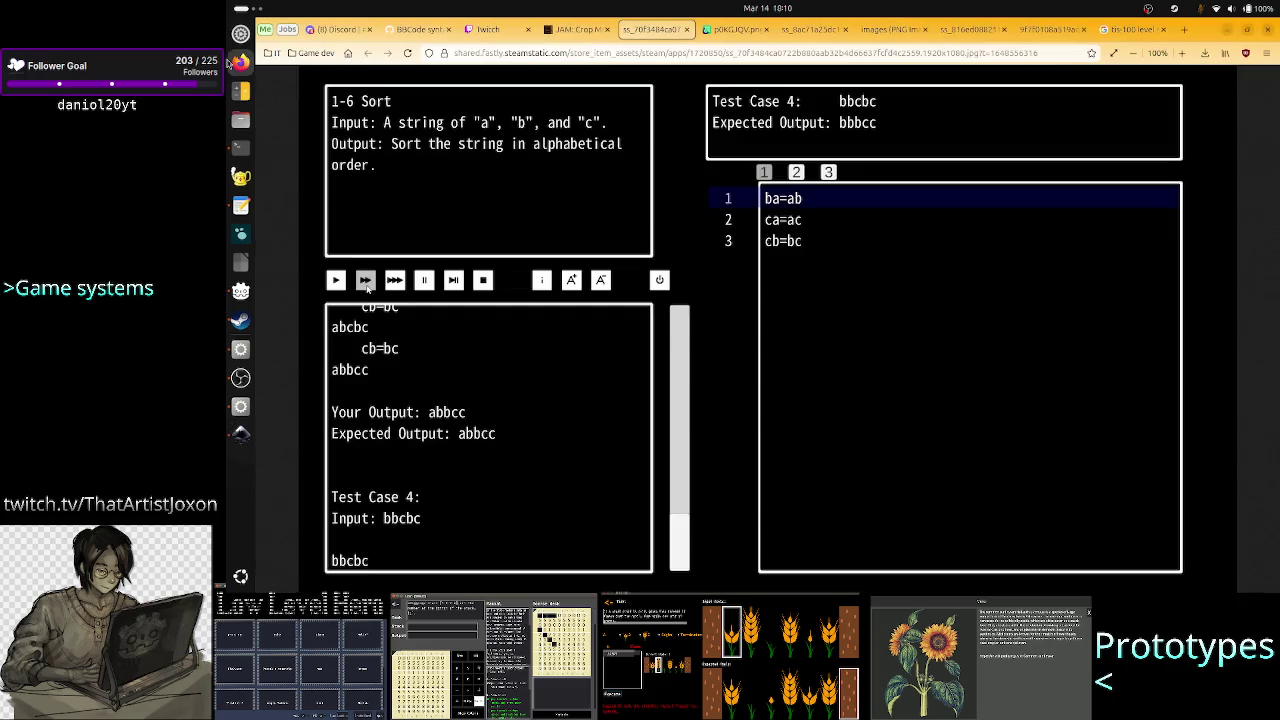
{"action": "left_click", "coordinate": [573, 30]}
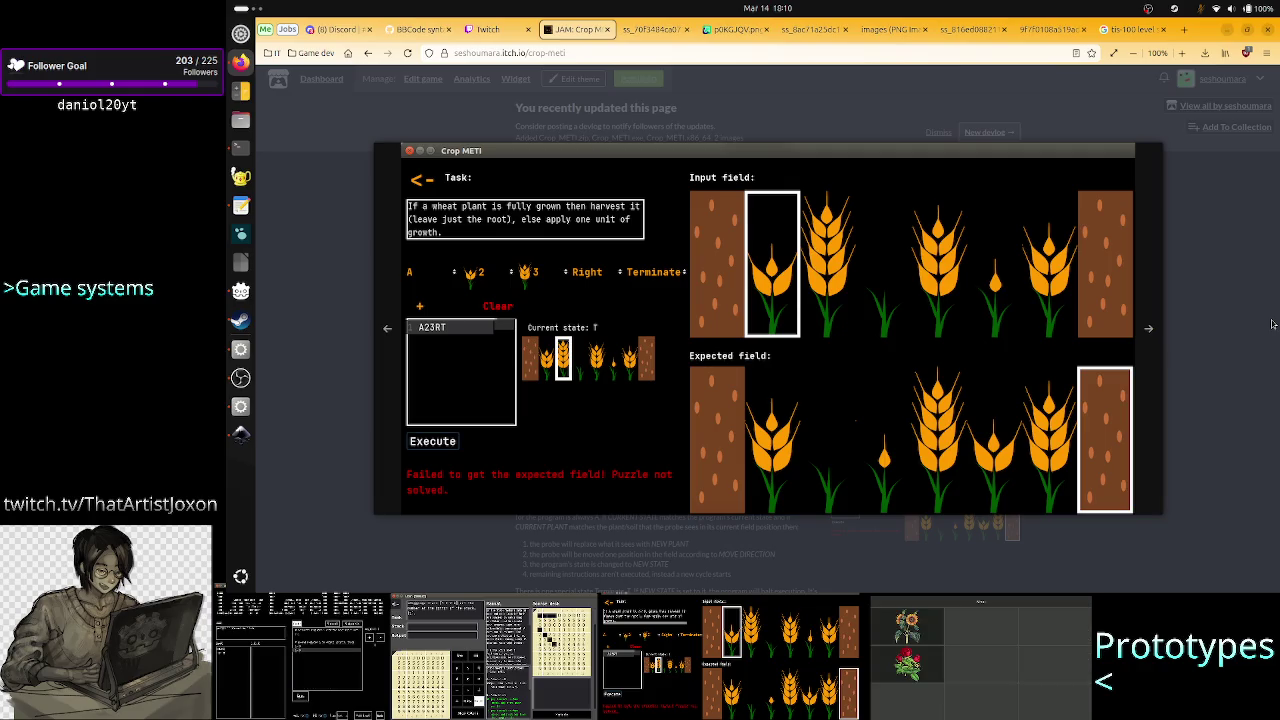
{"action": "key", "text": "alt+Tab"}
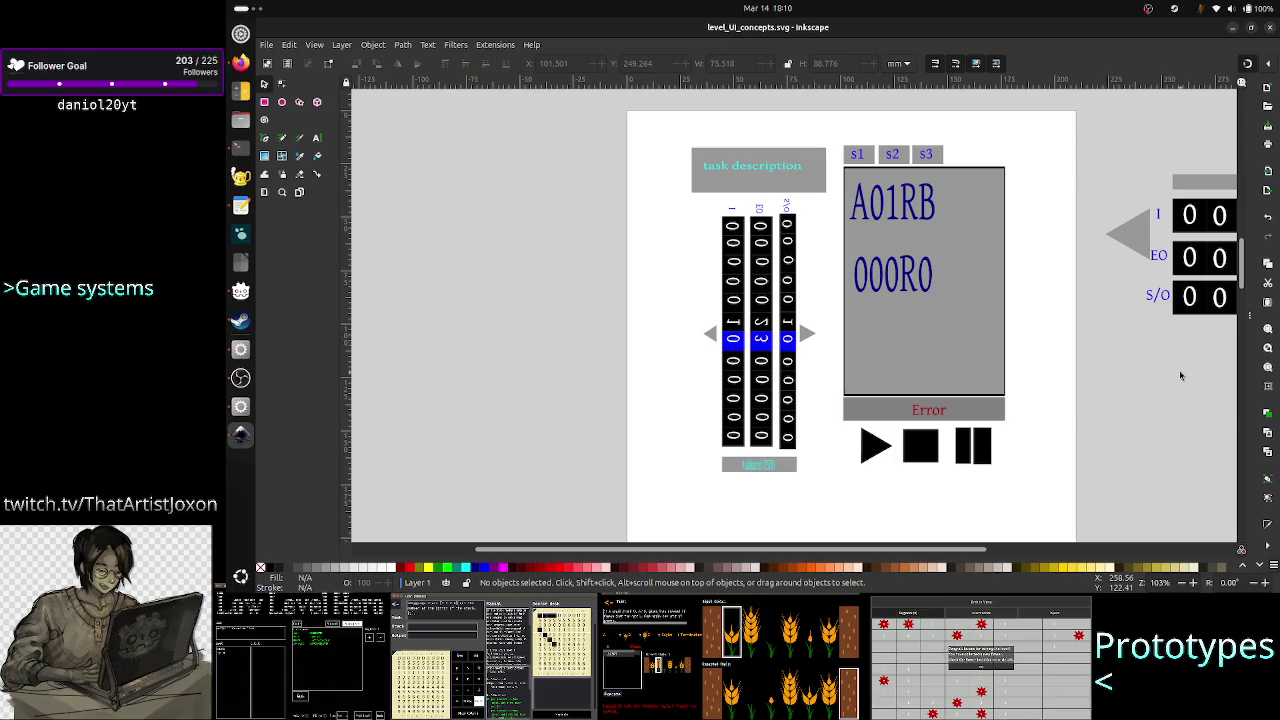
Step: Switch from Inkscape to Firefox showing the Crop METI itch.io page
{"action": "key", "text": "alt+Tab"}
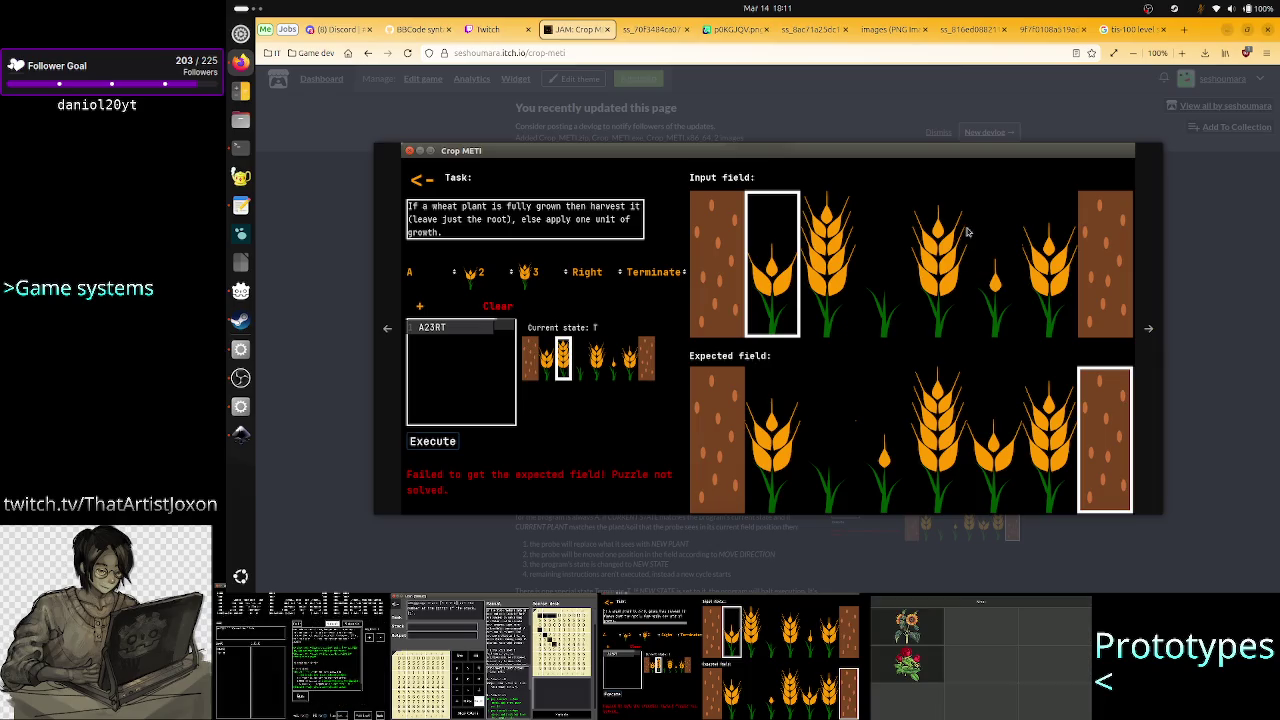
Step: View the dark UI, green assembly and TIS-100 Sequence Counter screenshots, then return to Crop METI
{"action": "left_click", "coordinate": [891, 33]}
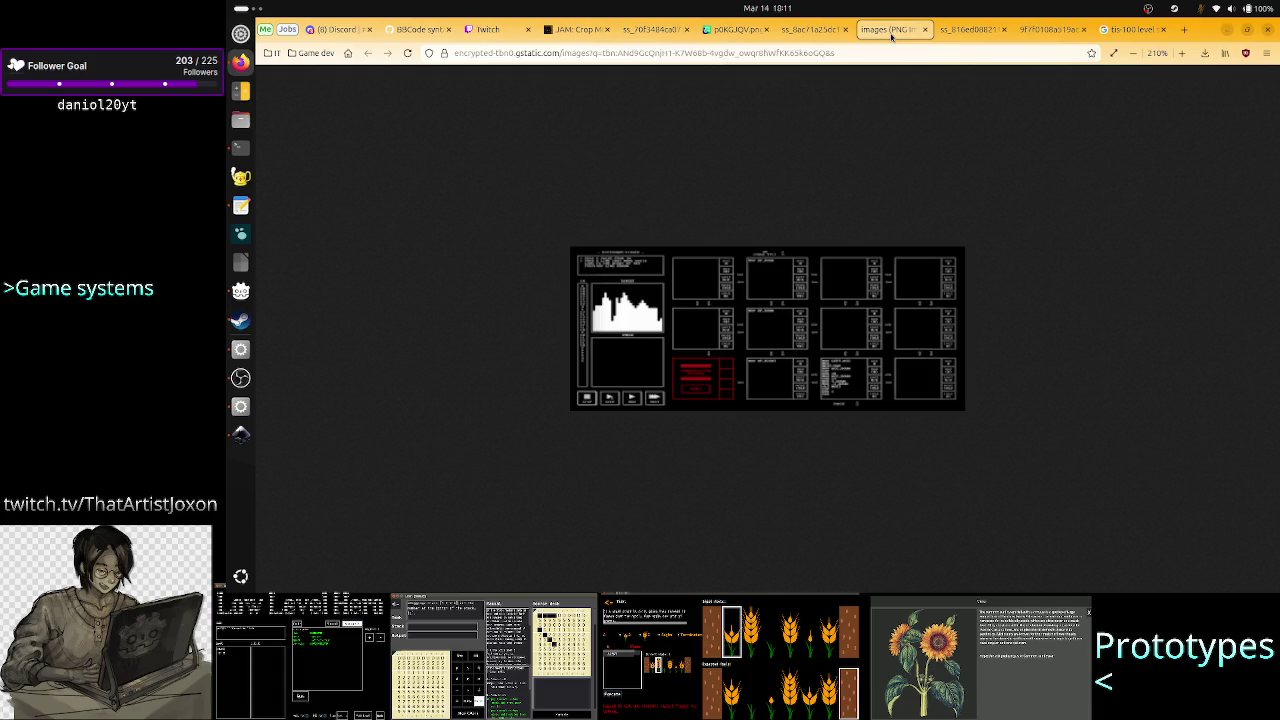
{"action": "left_click", "coordinate": [962, 26]}
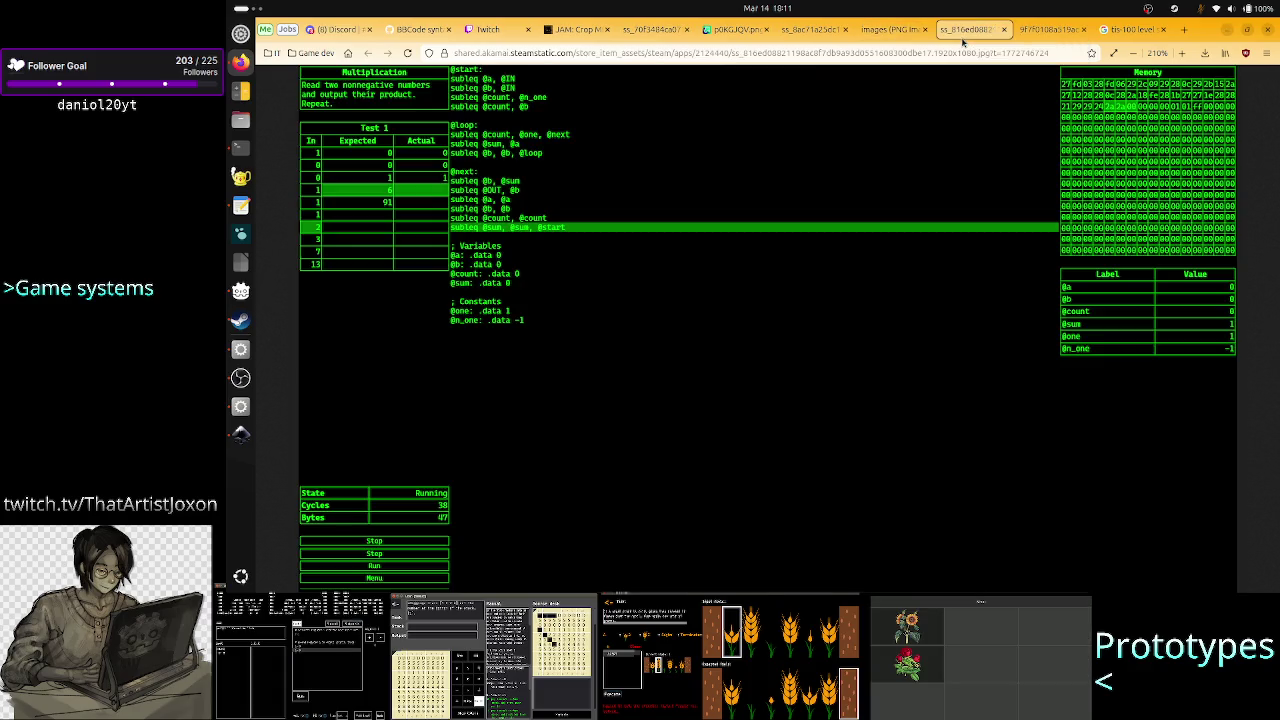
{"action": "left_click", "coordinate": [814, 30]}
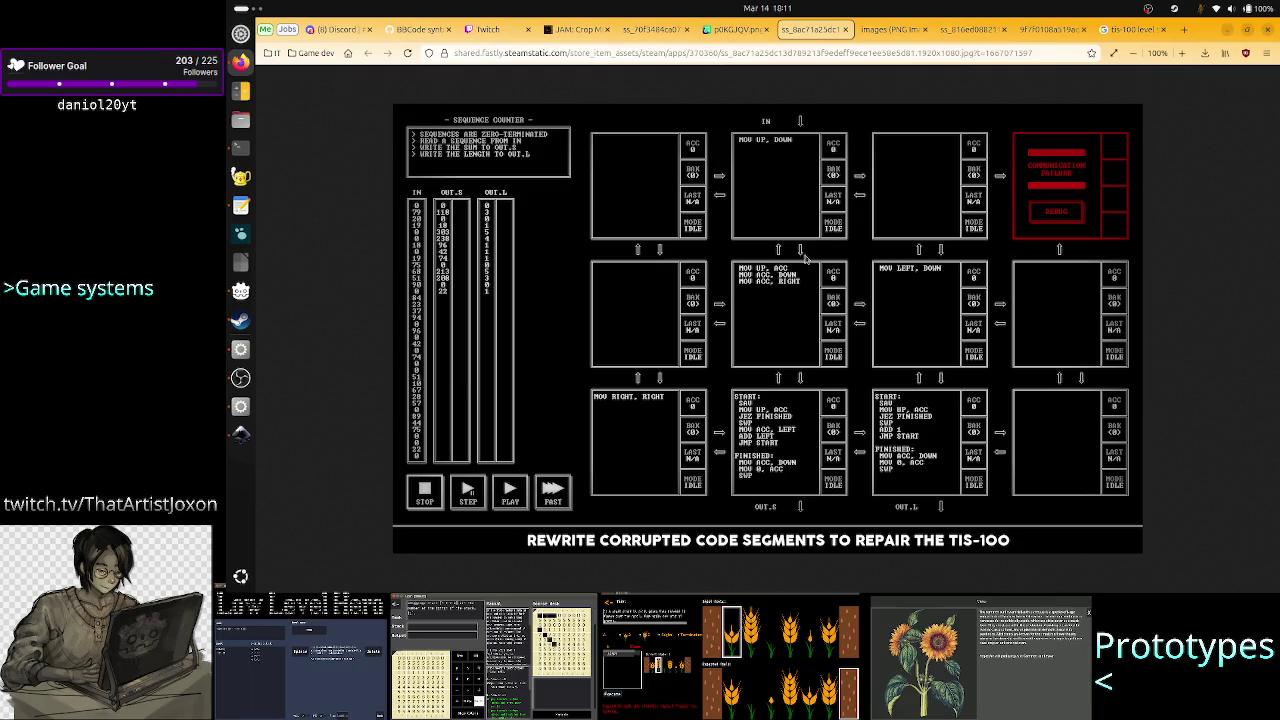
{"action": "left_click", "coordinate": [575, 30]}
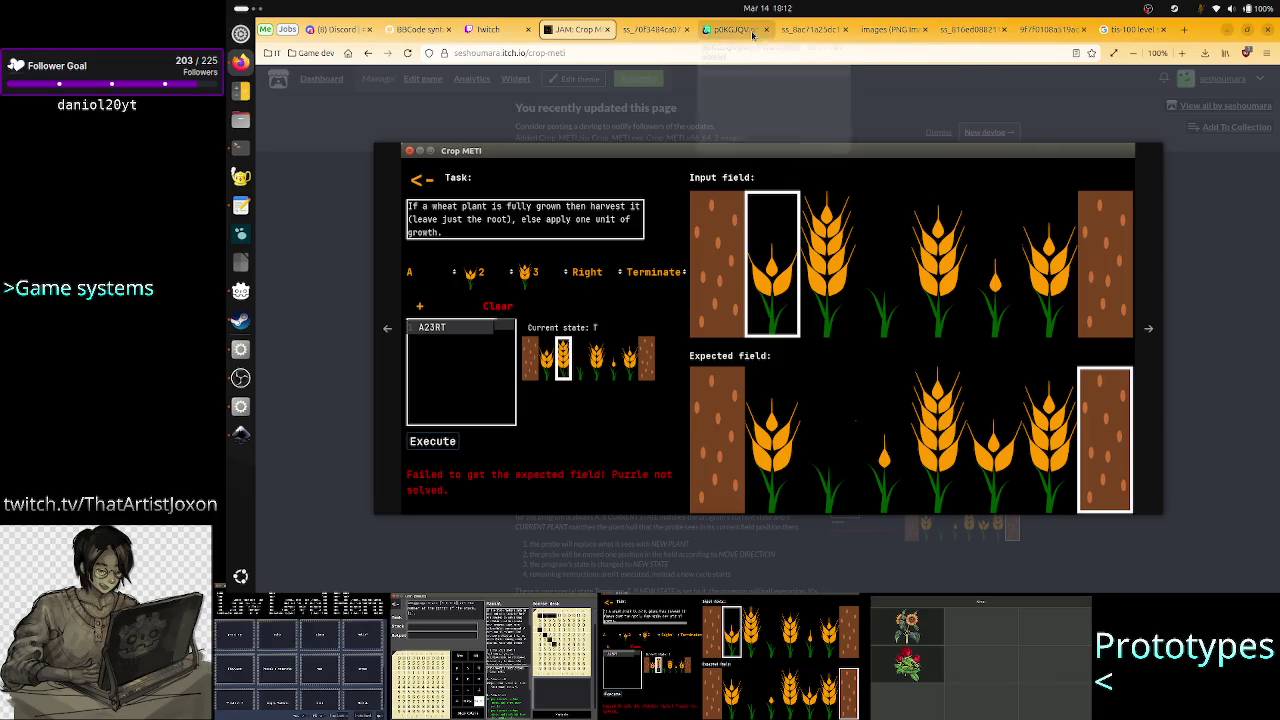
Step: Compare the TIS-100 sequence counter screenshot and the Crop METI game page against the Inkscape mockup
{"action": "left_click", "coordinate": [810, 29]}
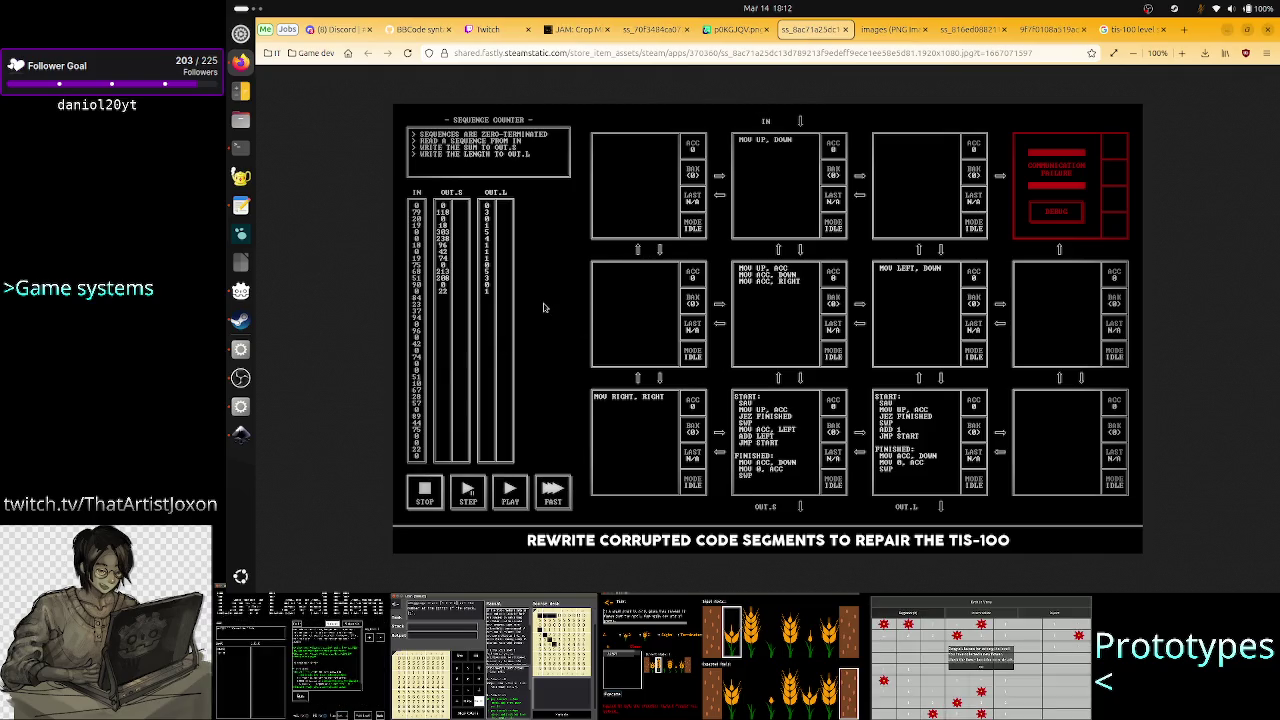
{"action": "key", "text": "alt+Tab"}
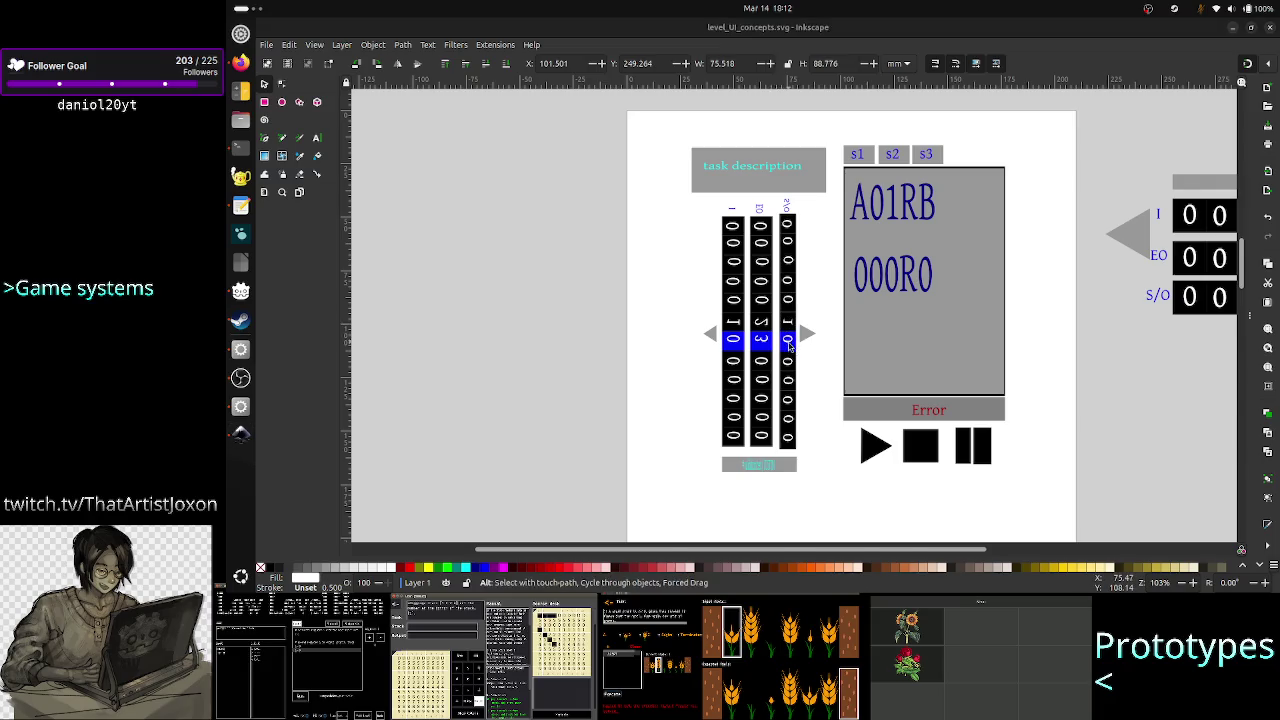
{"action": "key", "text": "alt+Tab"}
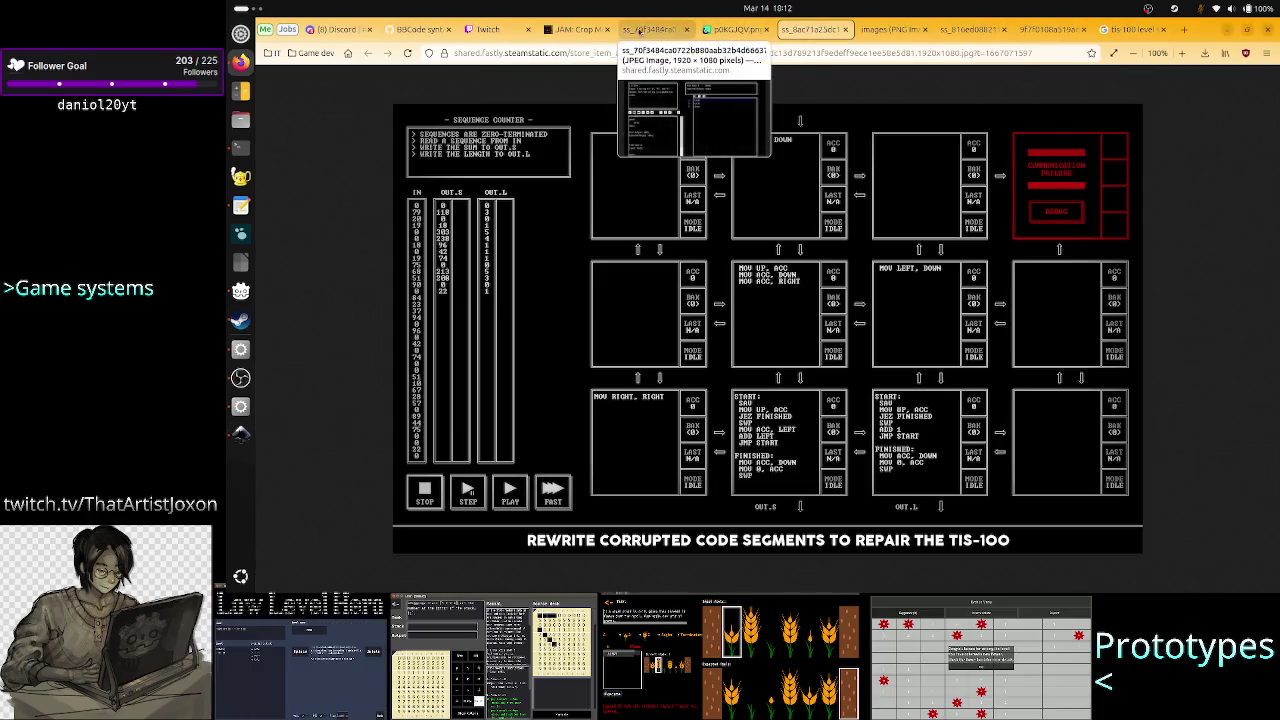
{"action": "left_click", "coordinate": [578, 29]}
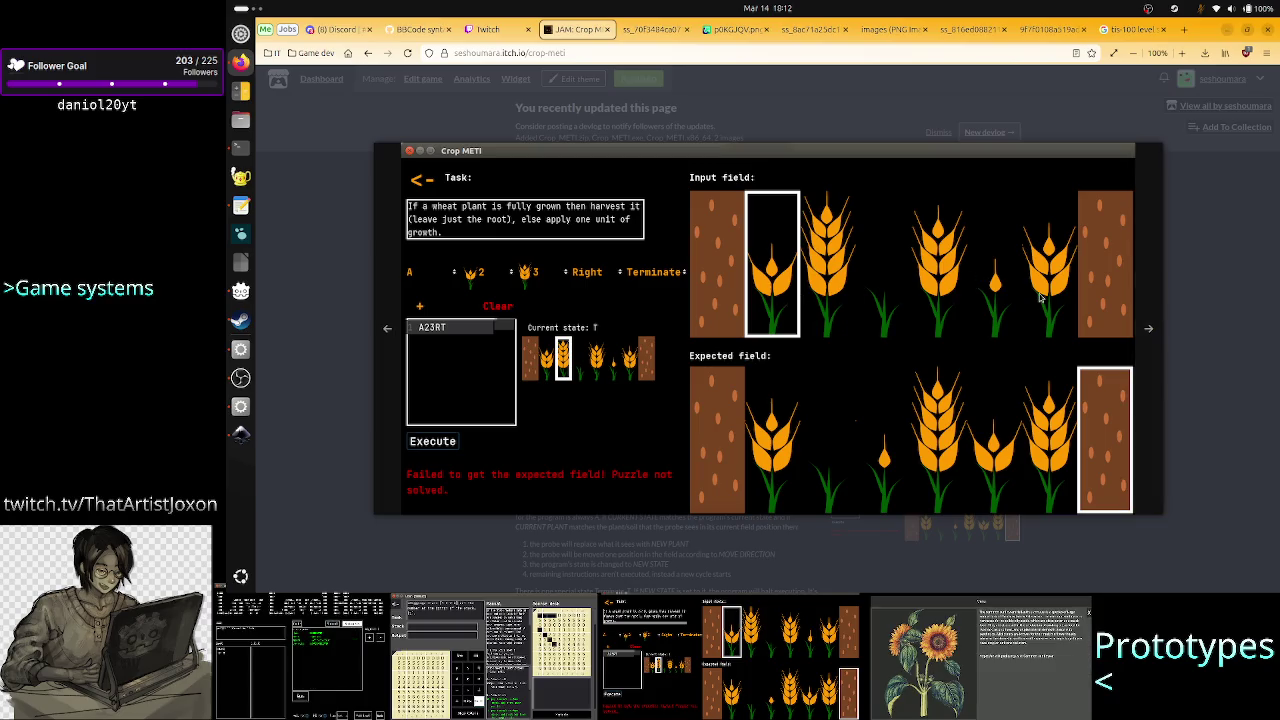
{"action": "key", "text": "alt+Tab"}
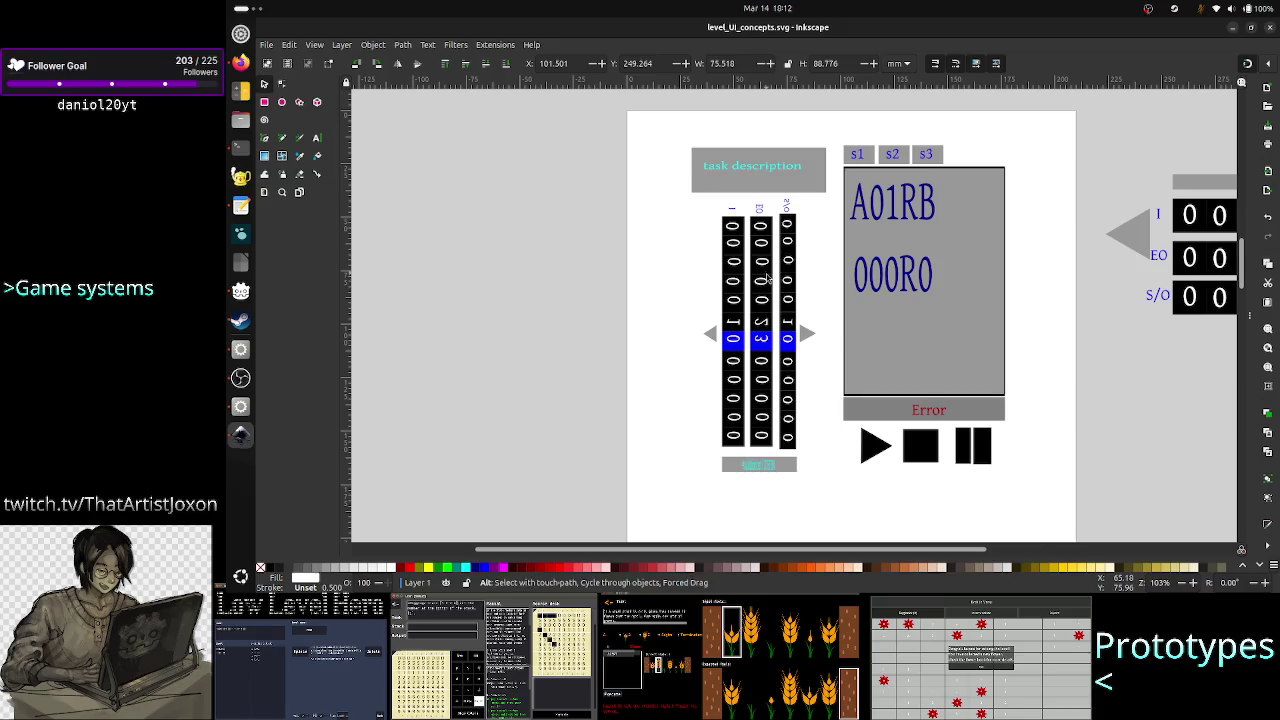
{"action": "key", "text": "alt+Tab"}
Step: Review the TIS-100 segment map, sort puzzle, dark UI and sequence counter references, ending on Crop METI, then return to Inkscape
{"action": "left_click", "coordinate": [722, 27]}
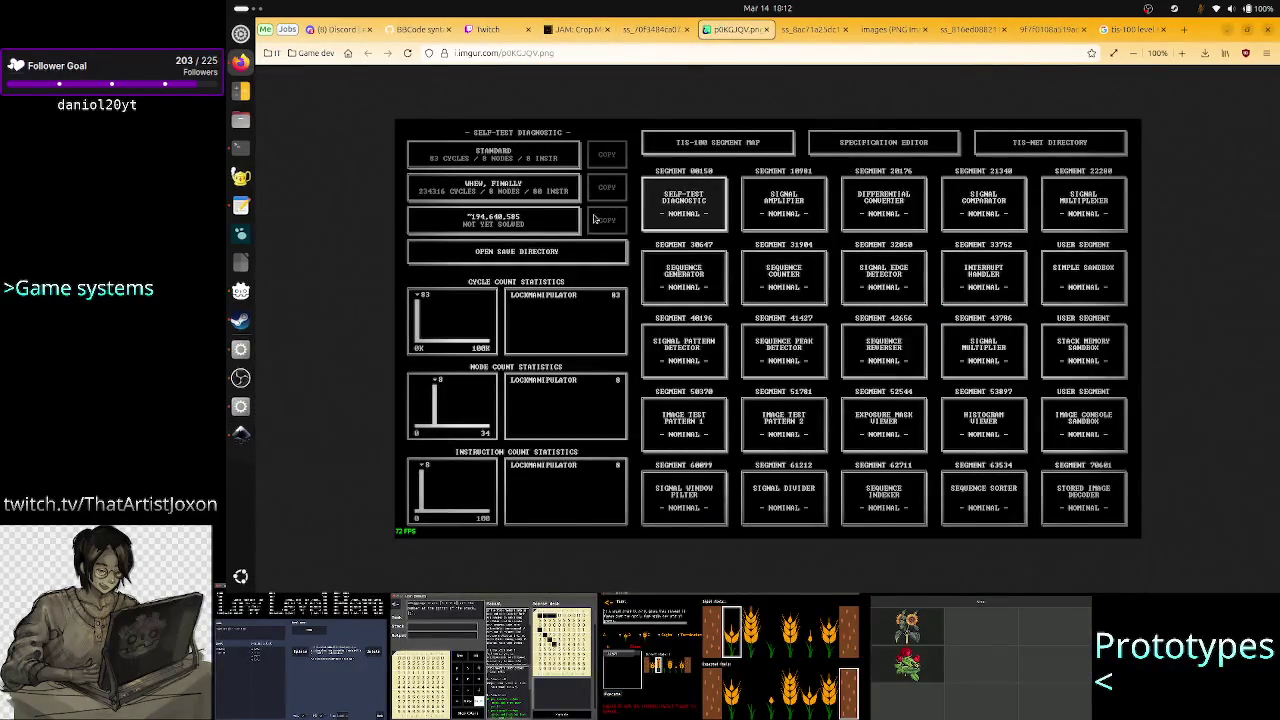
{"action": "left_click", "coordinate": [655, 30]}
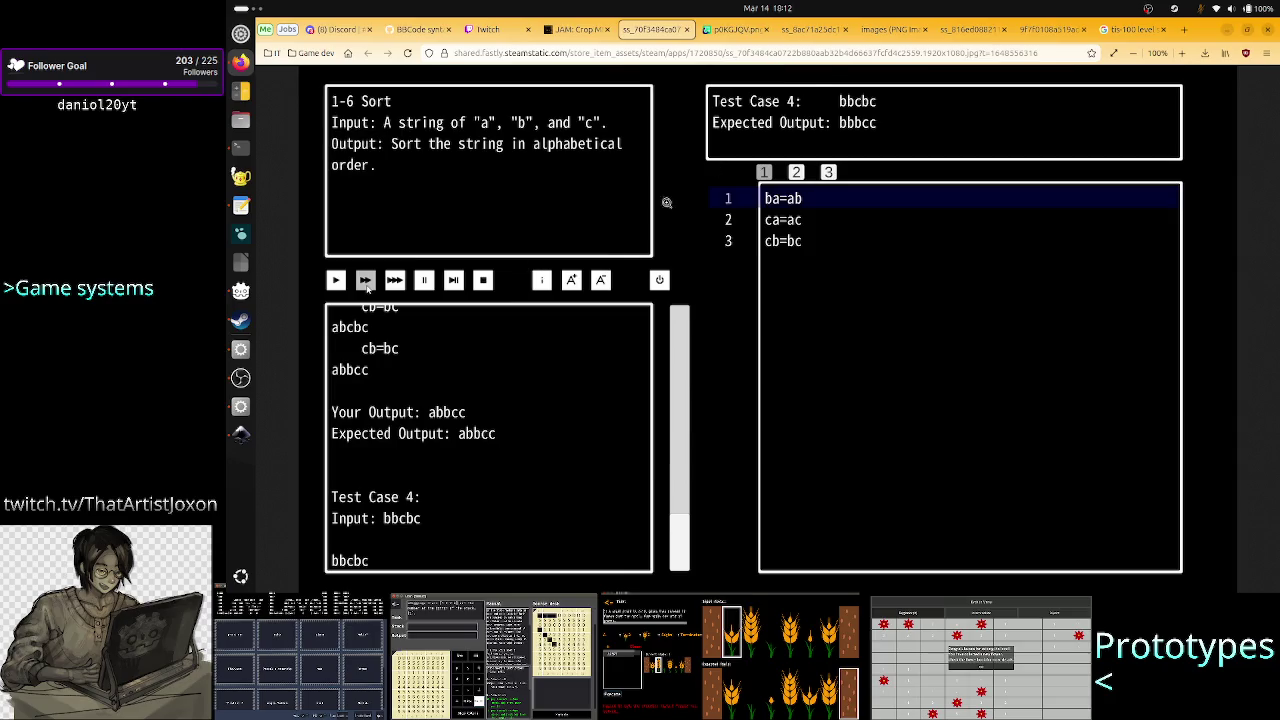
{"action": "left_click", "coordinate": [868, 30]}
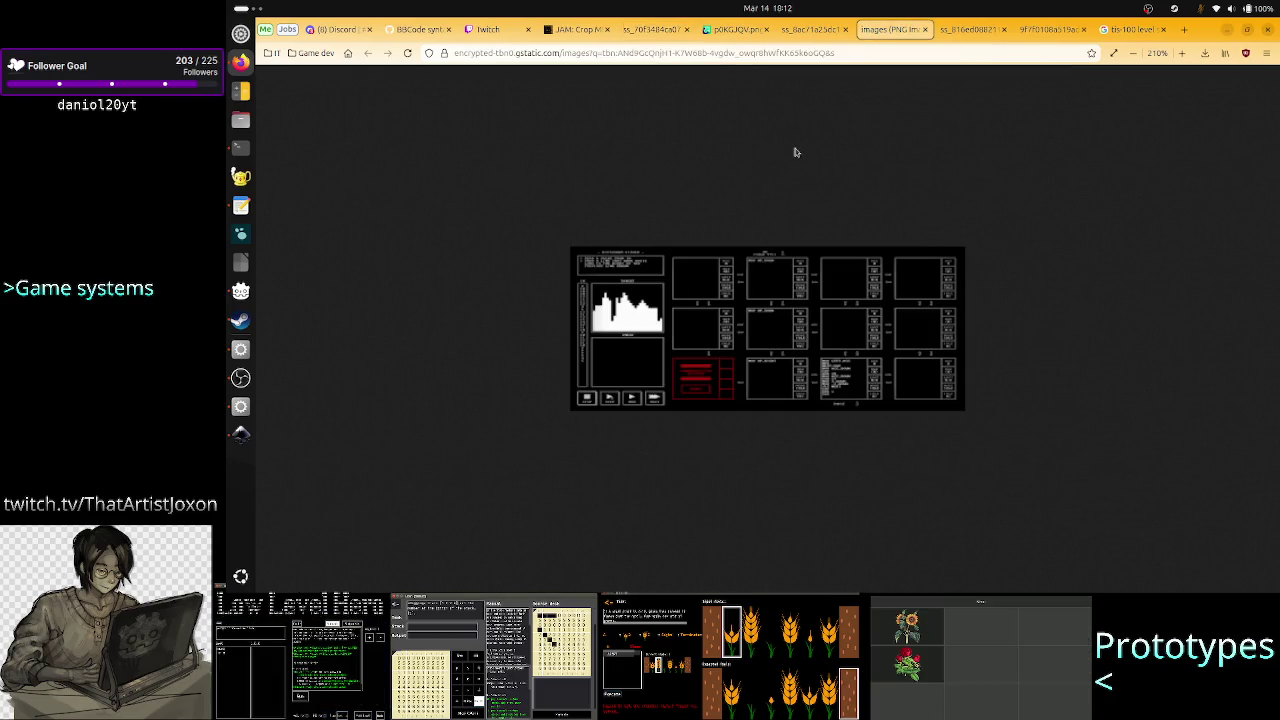
{"action": "left_click", "coordinate": [812, 29]}
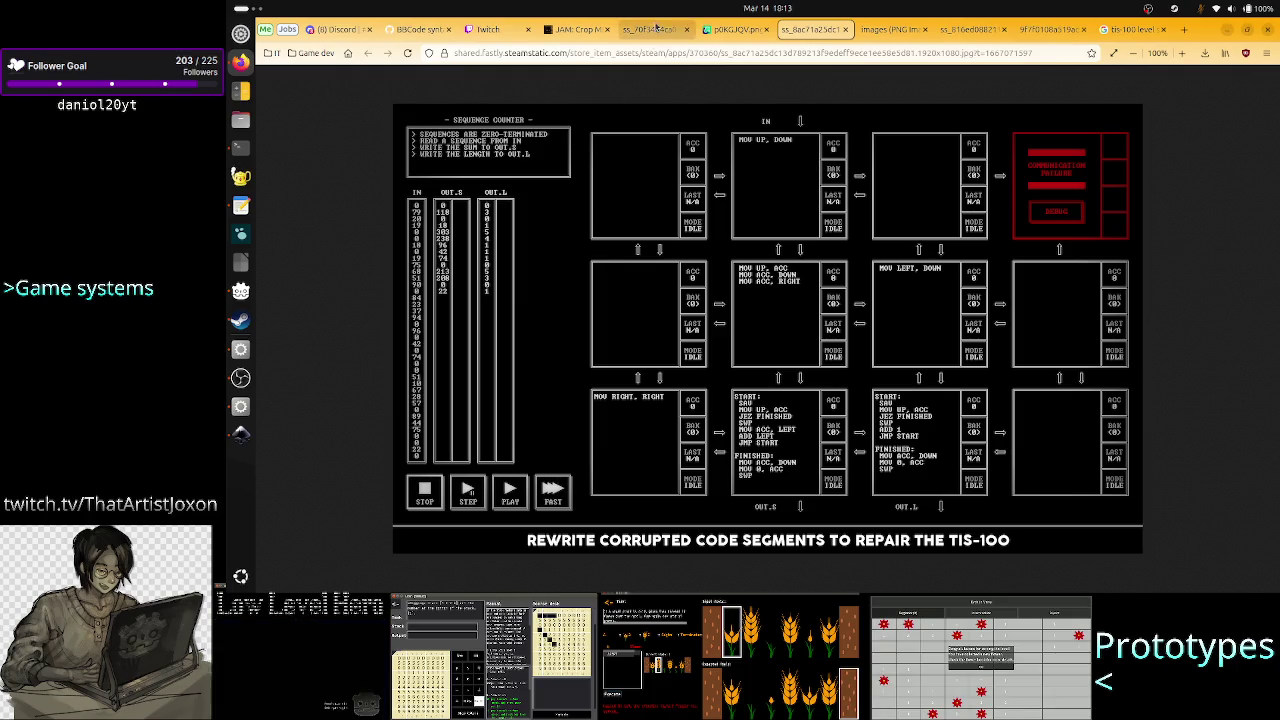
{"action": "left_click", "coordinate": [656, 28]}
{"action": "left_click", "coordinate": [578, 29]}
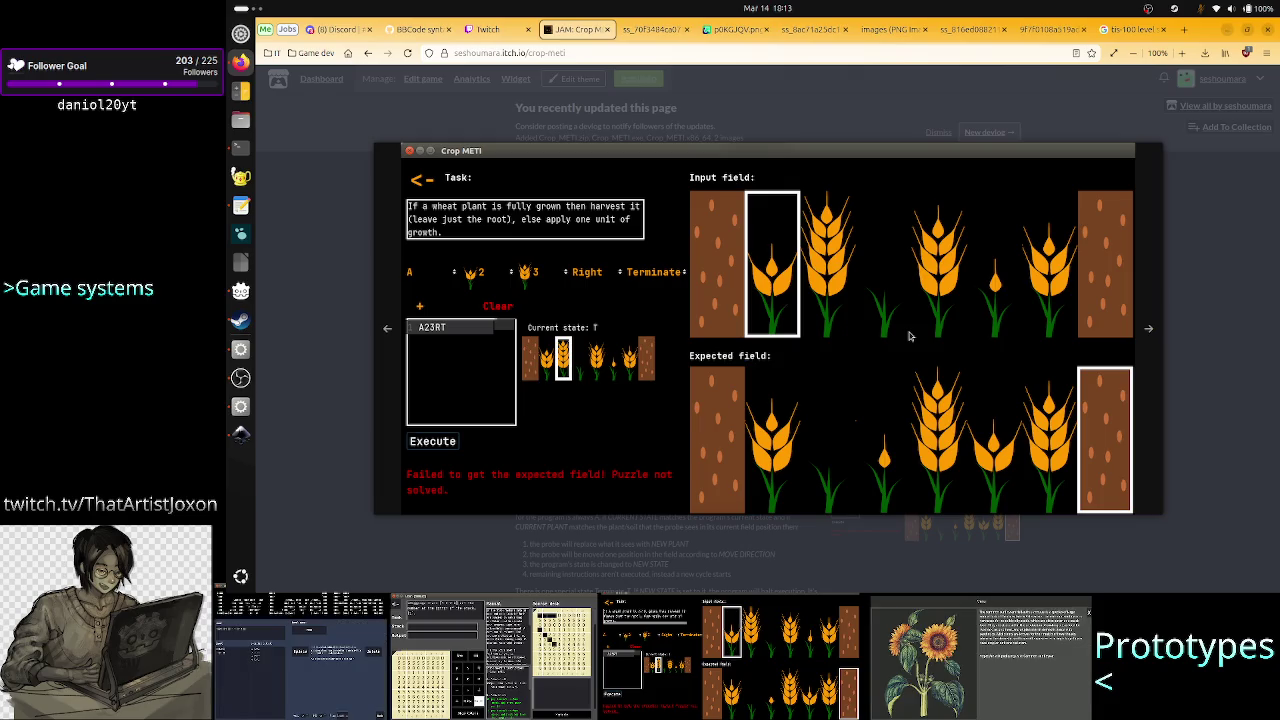
{"action": "key", "text": "alt+Tab"}
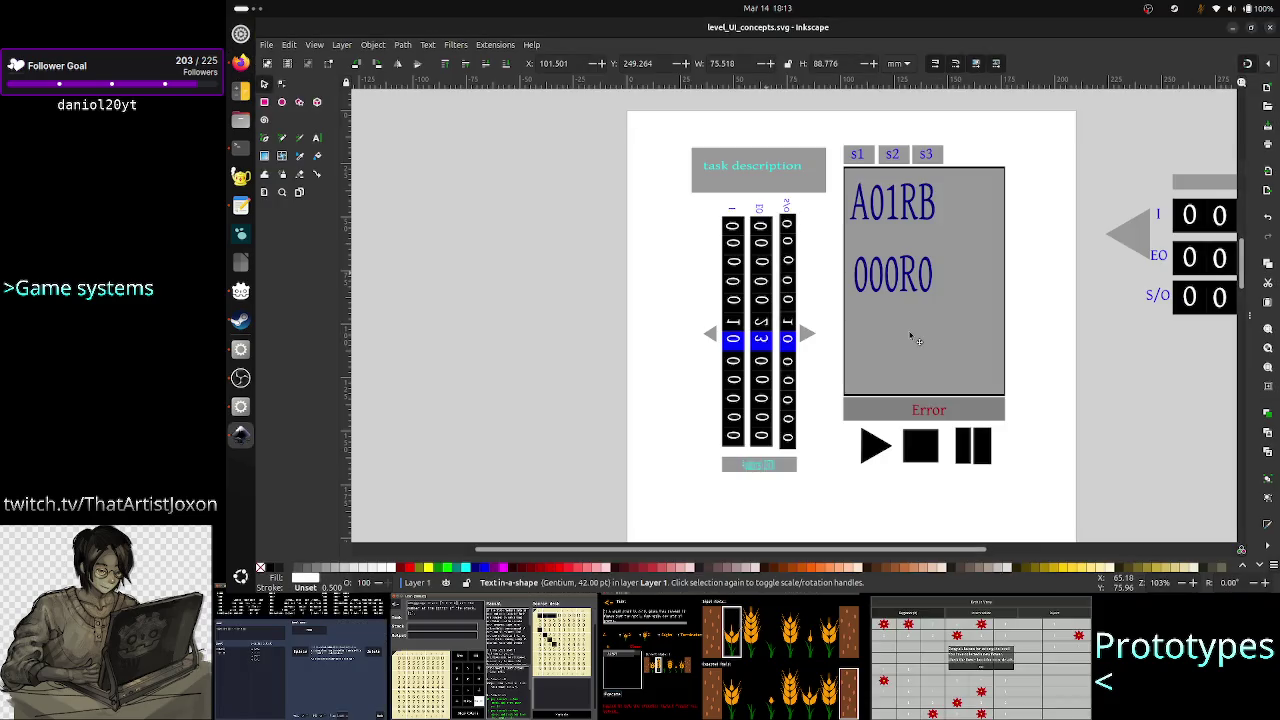
{"action": "key", "text": "alt+Tab"}
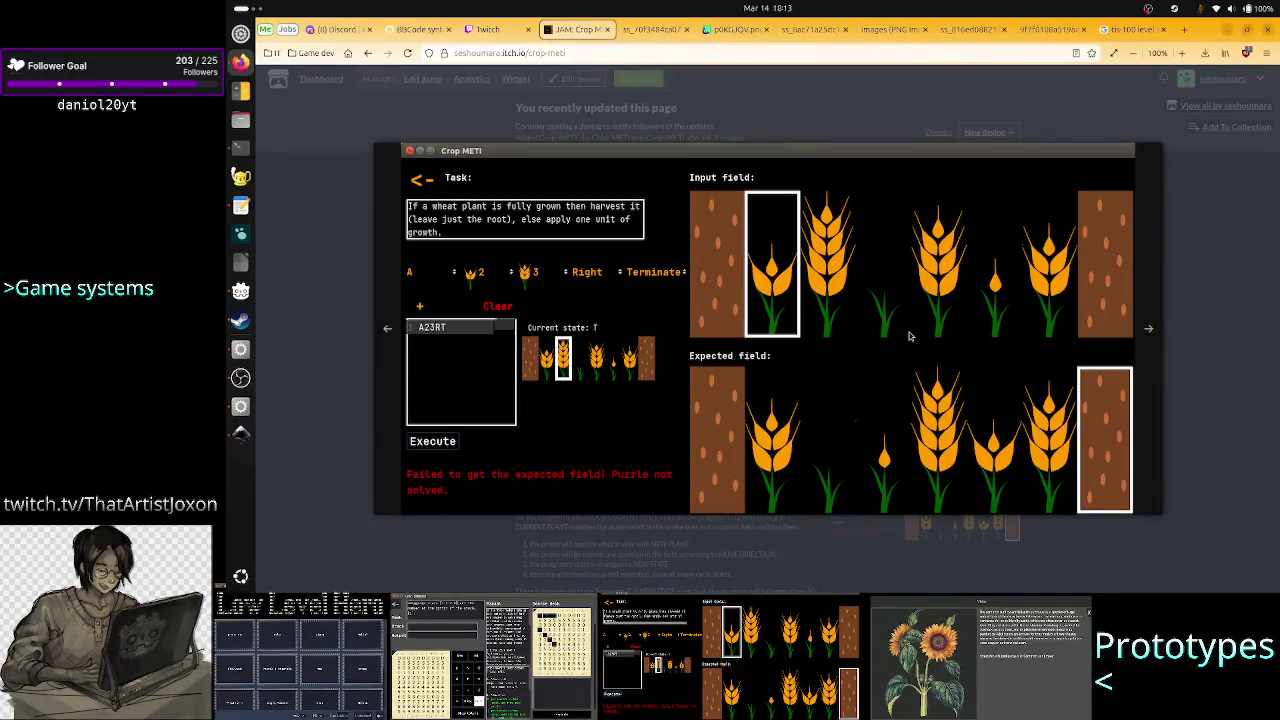
{"action": "key", "text": "alt+Tab"}
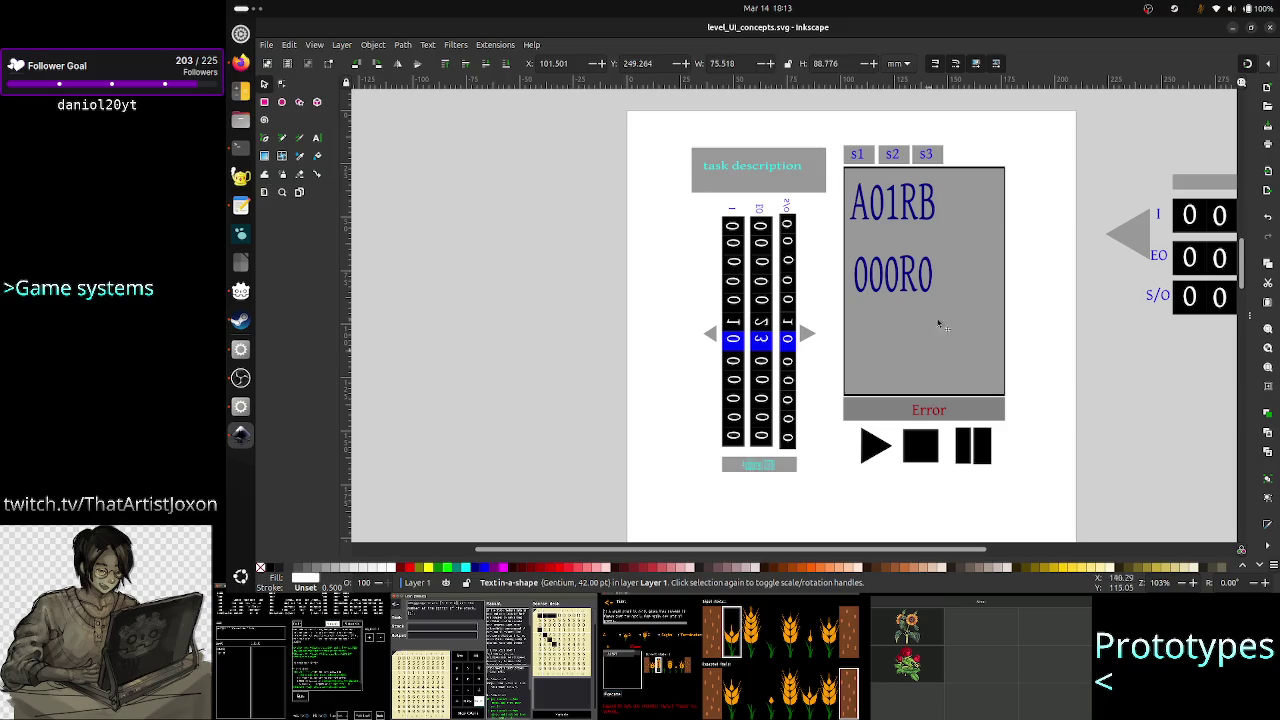
{"action": "key", "text": "alt+Tab"}
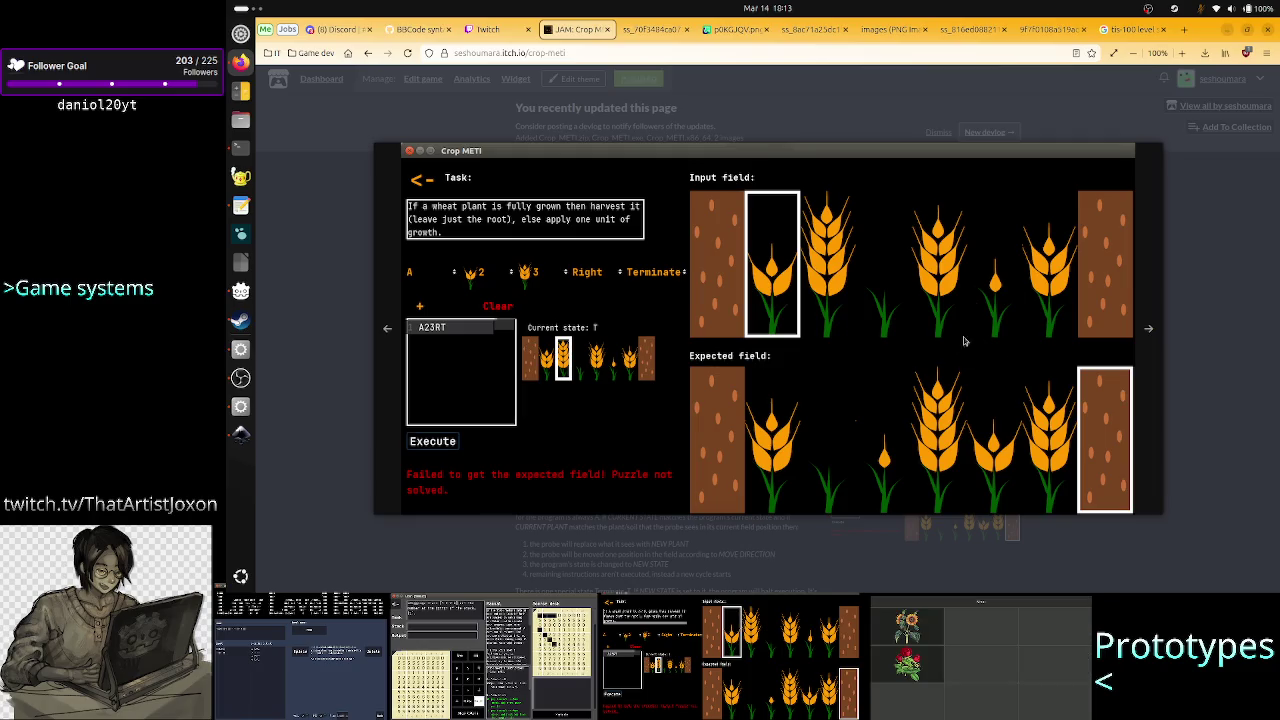
{"action": "key", "text": "alt+Tab"}
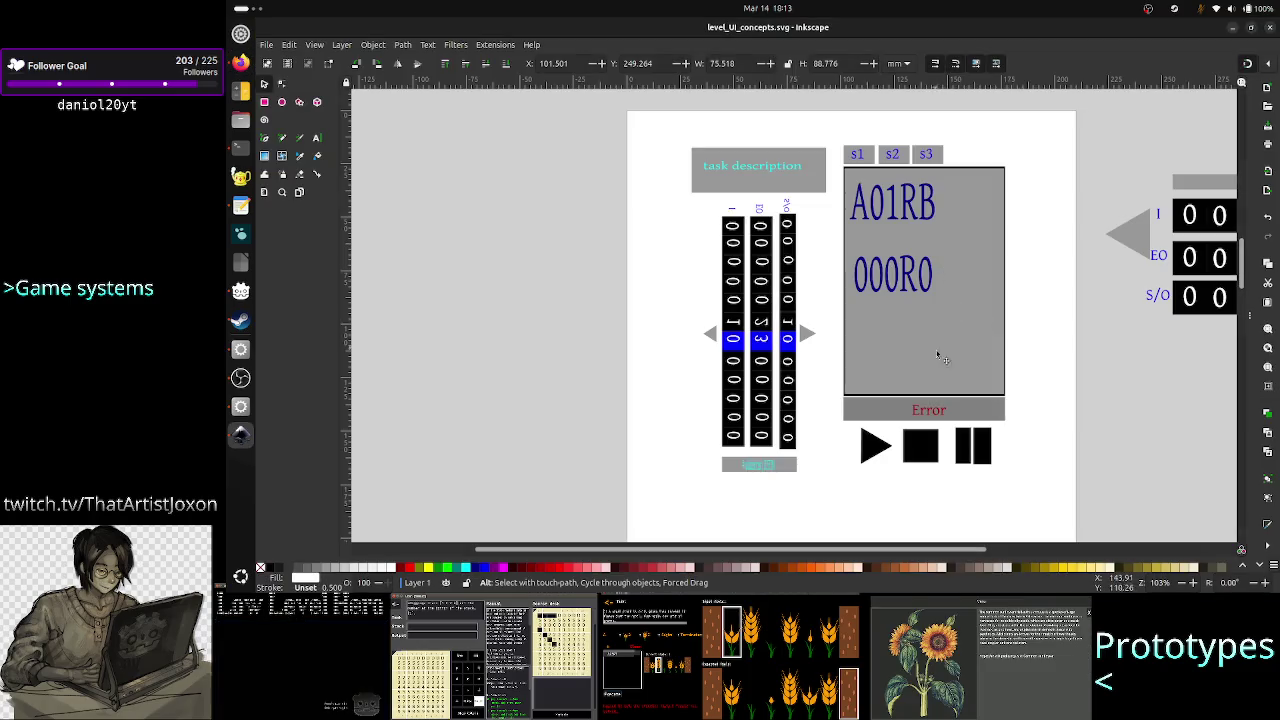
{"action": "left_click", "coordinate": [1034, 350]}
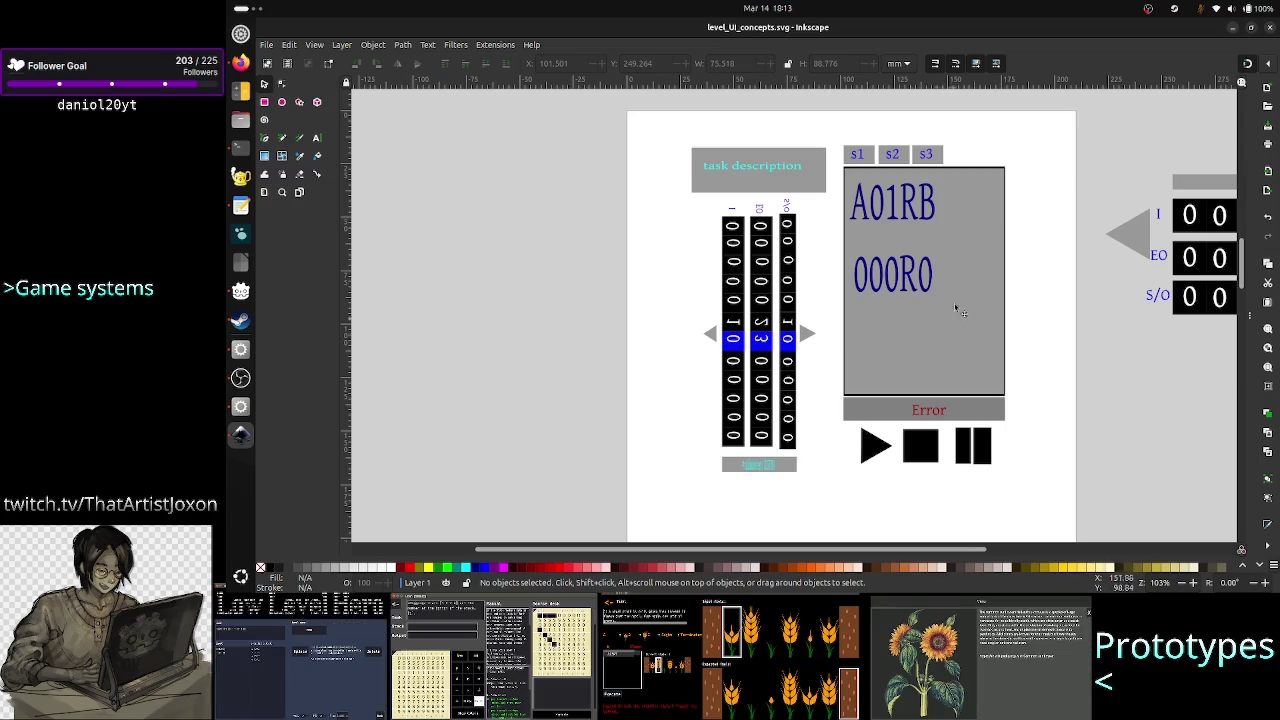
{"action": "key", "text": "alt+Tab"}
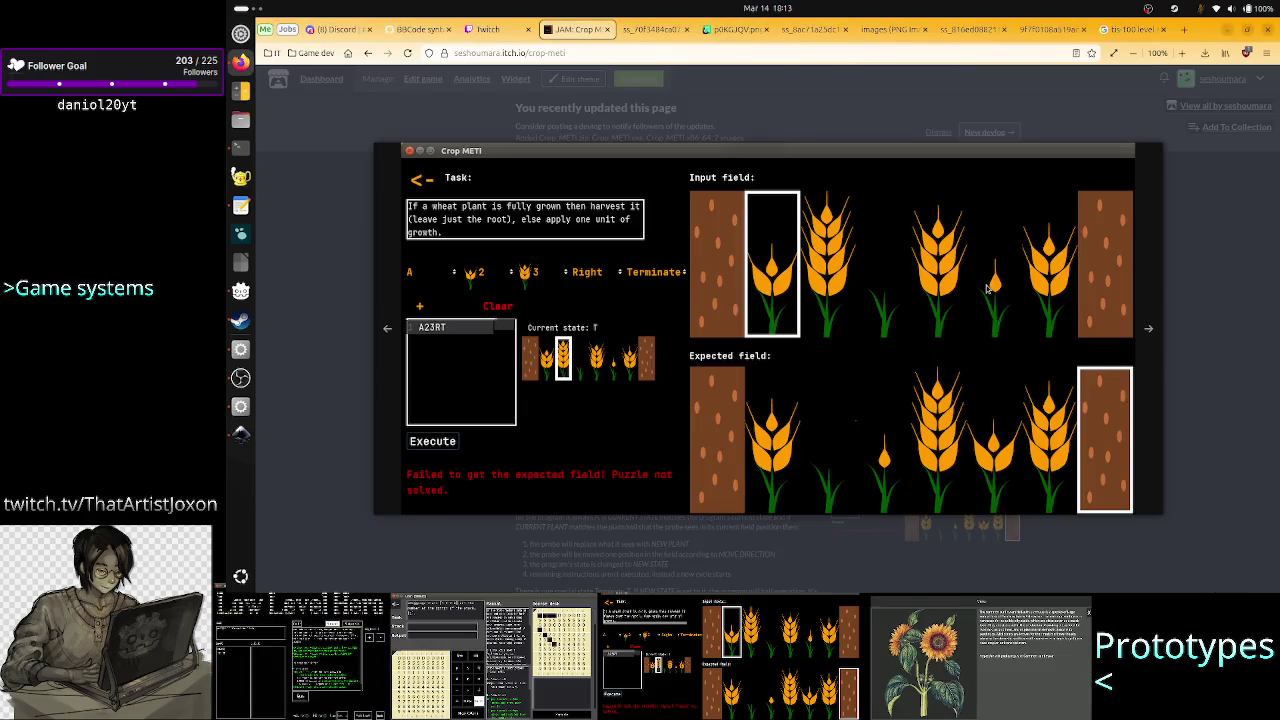
{"action": "key", "text": "alt+Tab"}
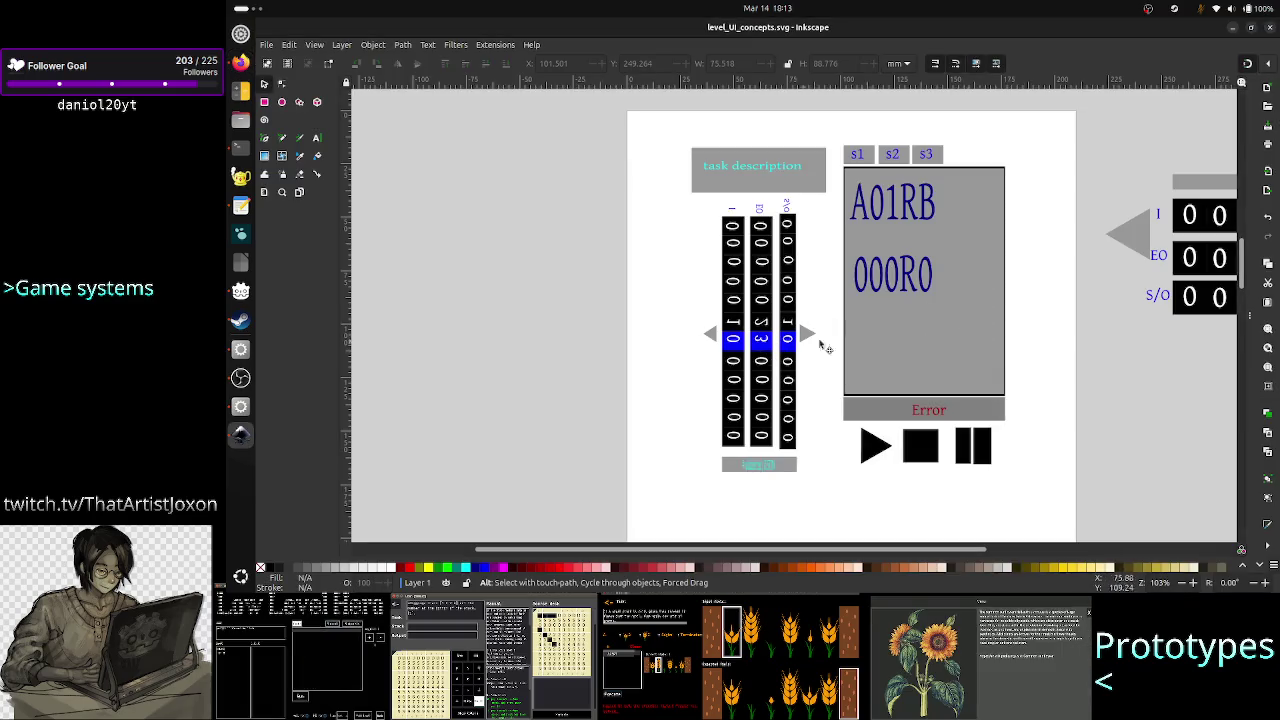
{"action": "key", "text": "ctrl+s"}
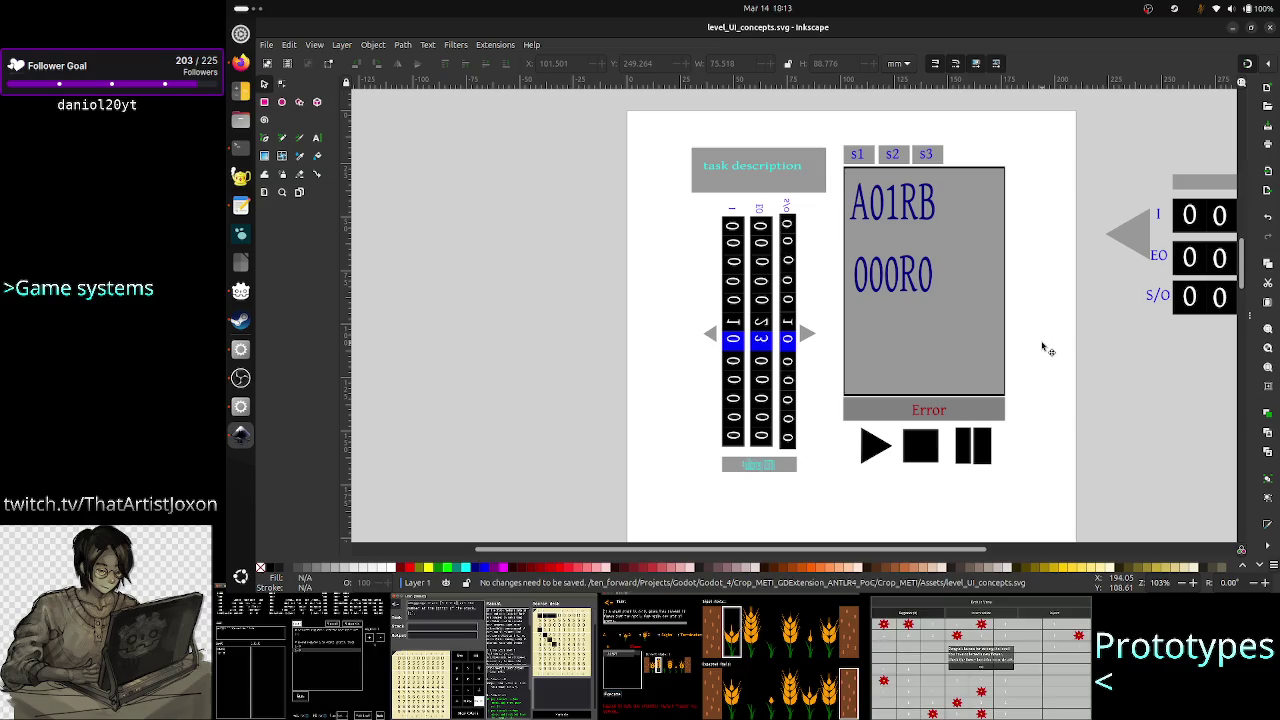
{"action": "left_click", "coordinate": [241, 61]}
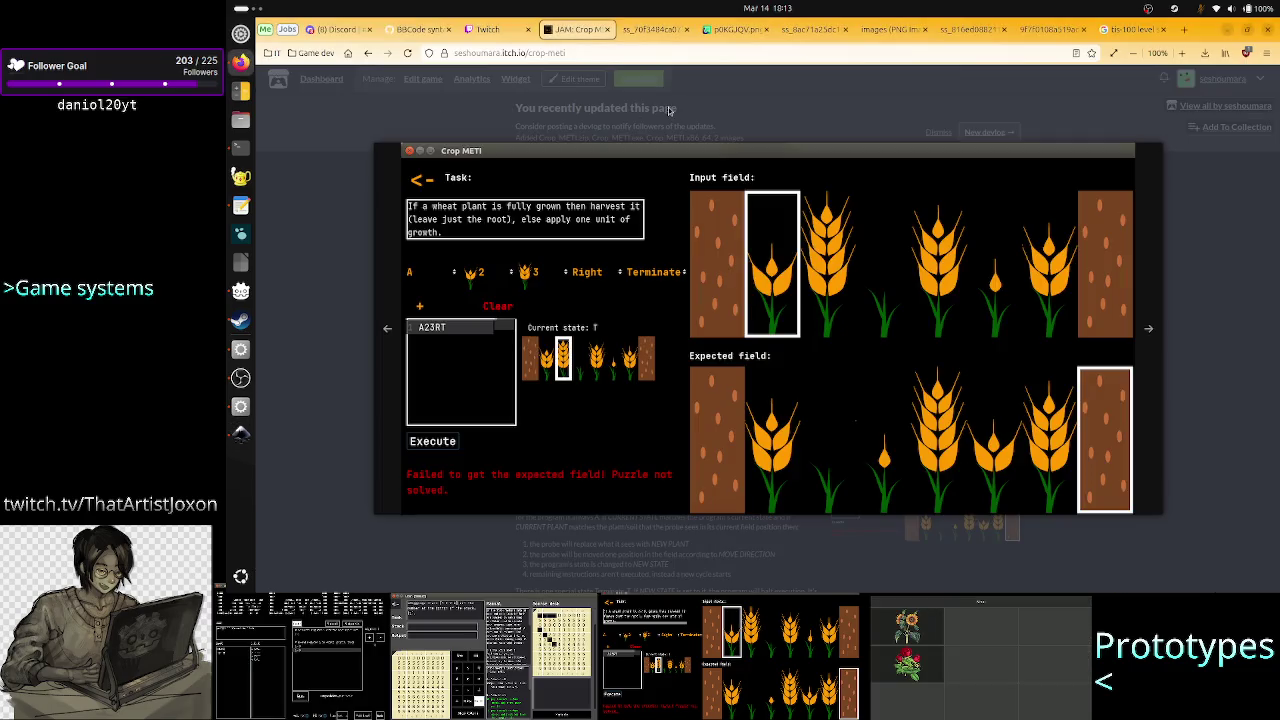
{"action": "left_click", "coordinate": [751, 30]}
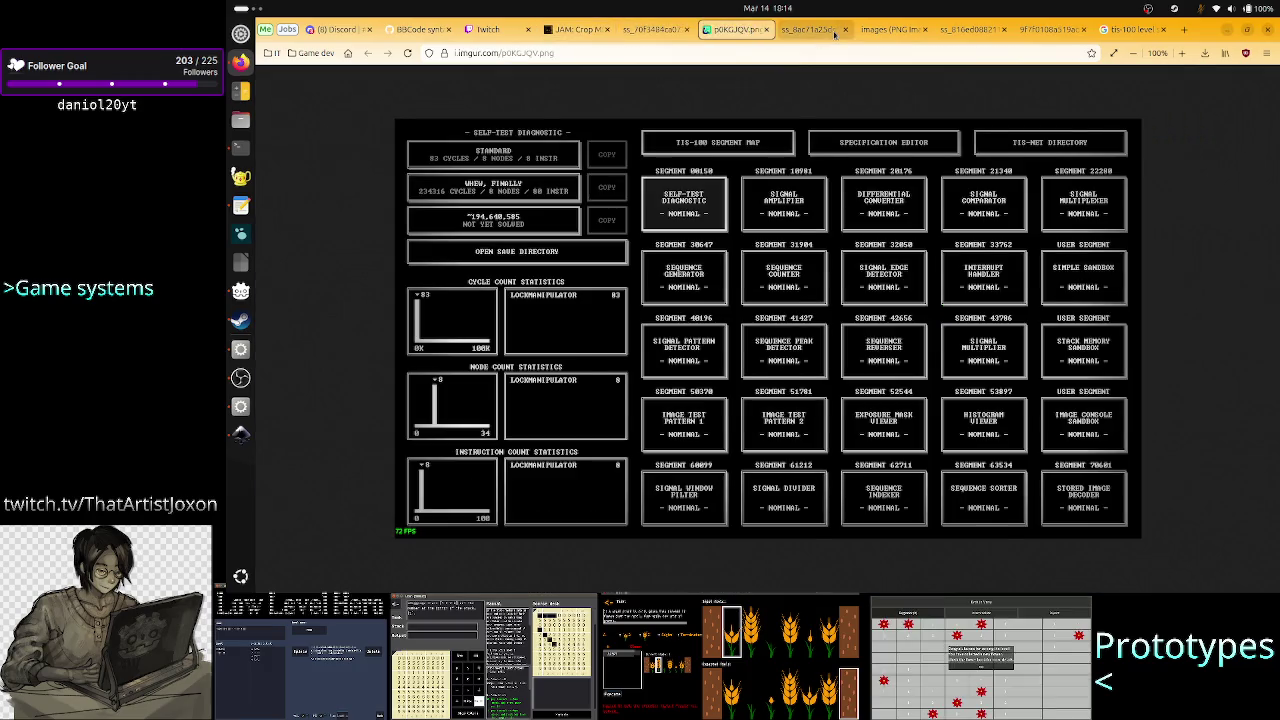
{"action": "left_click", "coordinate": [815, 29]}
{"action": "left_click", "coordinate": [970, 30]}
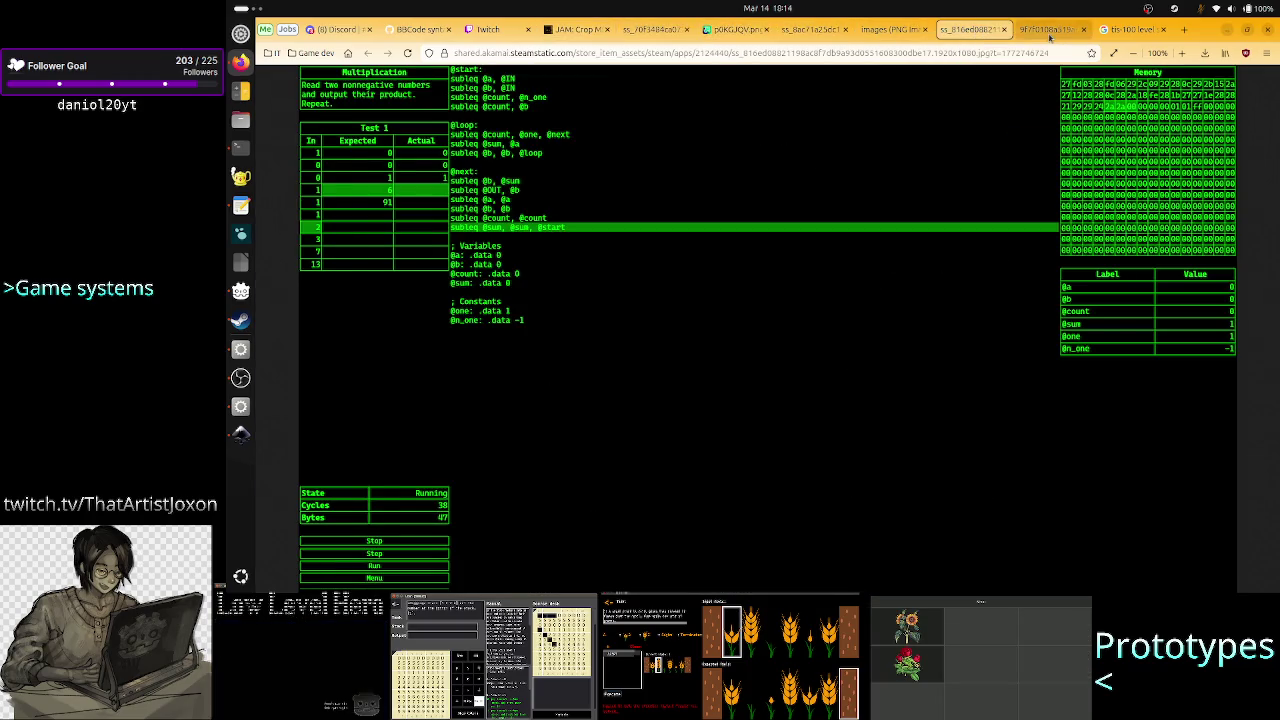
{"action": "left_click", "coordinate": [1050, 29]}
{"action": "key", "text": "alt+Tab"}
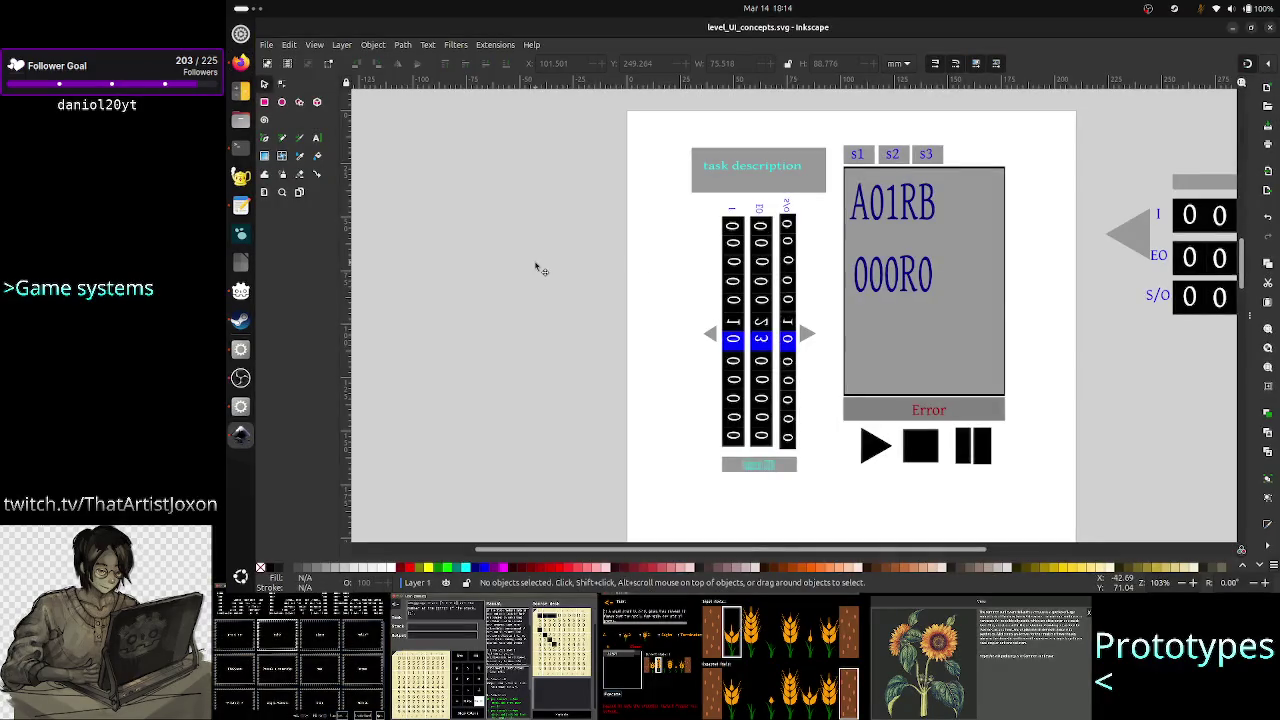
{"action": "scroll", "coordinate": [1078, 320], "scroll_direction": "down", "scroll_amount": 1}
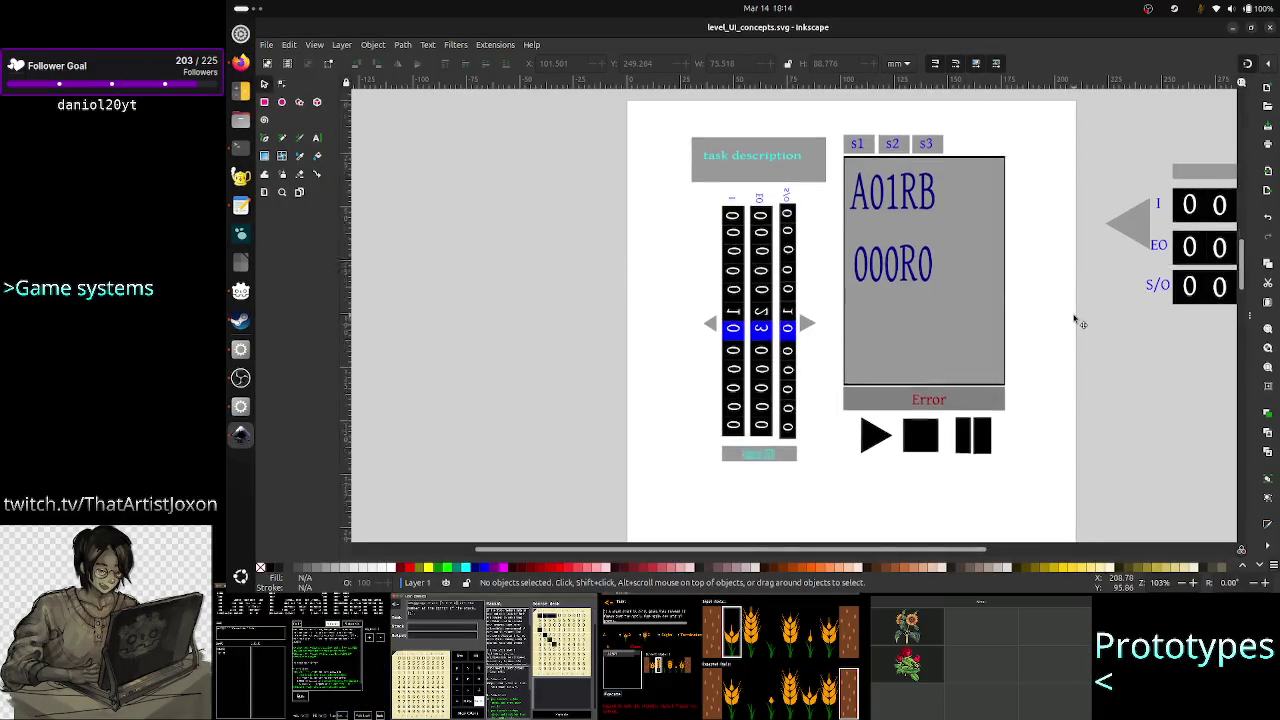
{"action": "scroll", "coordinate": [1078, 320], "scroll_direction": "down", "scroll_amount": 4}
{"action": "scroll", "coordinate": [1078, 320], "scroll_direction": "down", "scroll_amount": 6}
{"action": "scroll", "coordinate": [1076, 320], "scroll_direction": "down", "scroll_amount": 2}
{"action": "scroll", "coordinate": [1066, 300], "scroll_direction": "down", "scroll_amount": 5}
{"action": "scroll", "coordinate": [1064, 295], "scroll_direction": "down", "scroll_amount": 6}
{"action": "scroll", "coordinate": [1066, 296], "scroll_direction": "down", "scroll_amount": 5}
{"action": "scroll", "coordinate": [1066, 296], "scroll_direction": "up", "scroll_amount": 2}
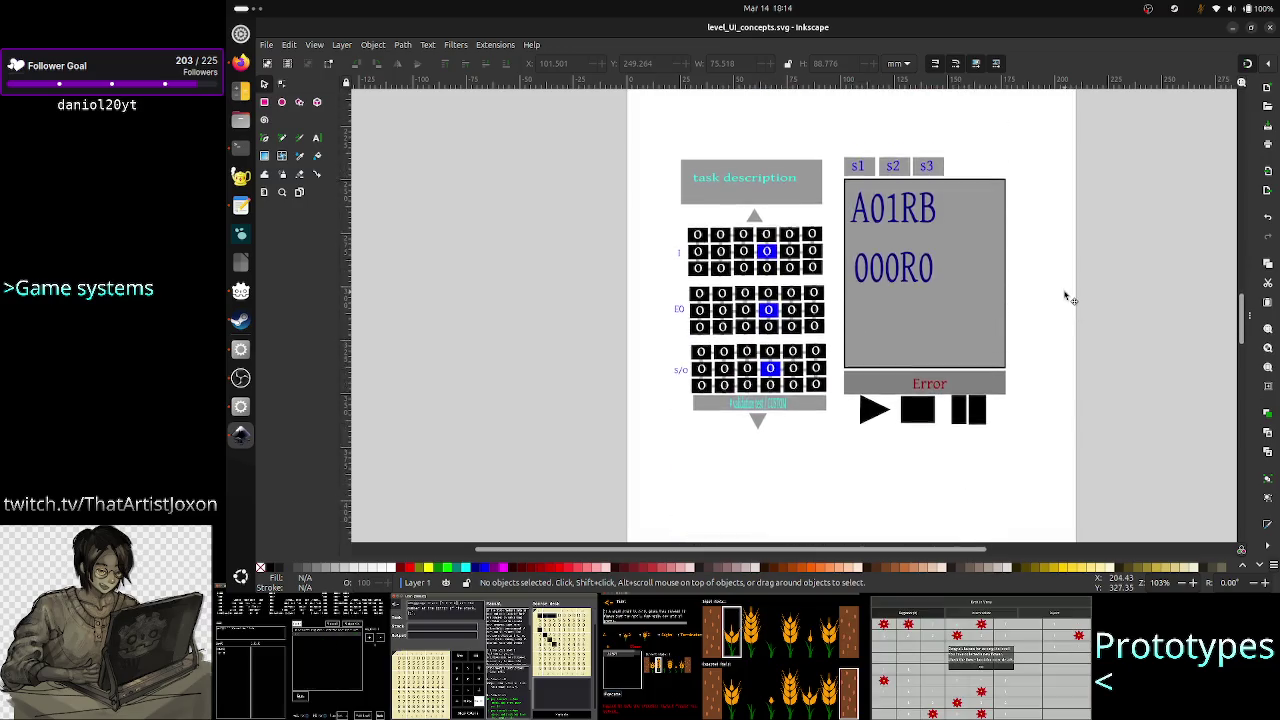
{"action": "scroll", "coordinate": [1066, 296], "scroll_direction": "up", "scroll_amount": 2}
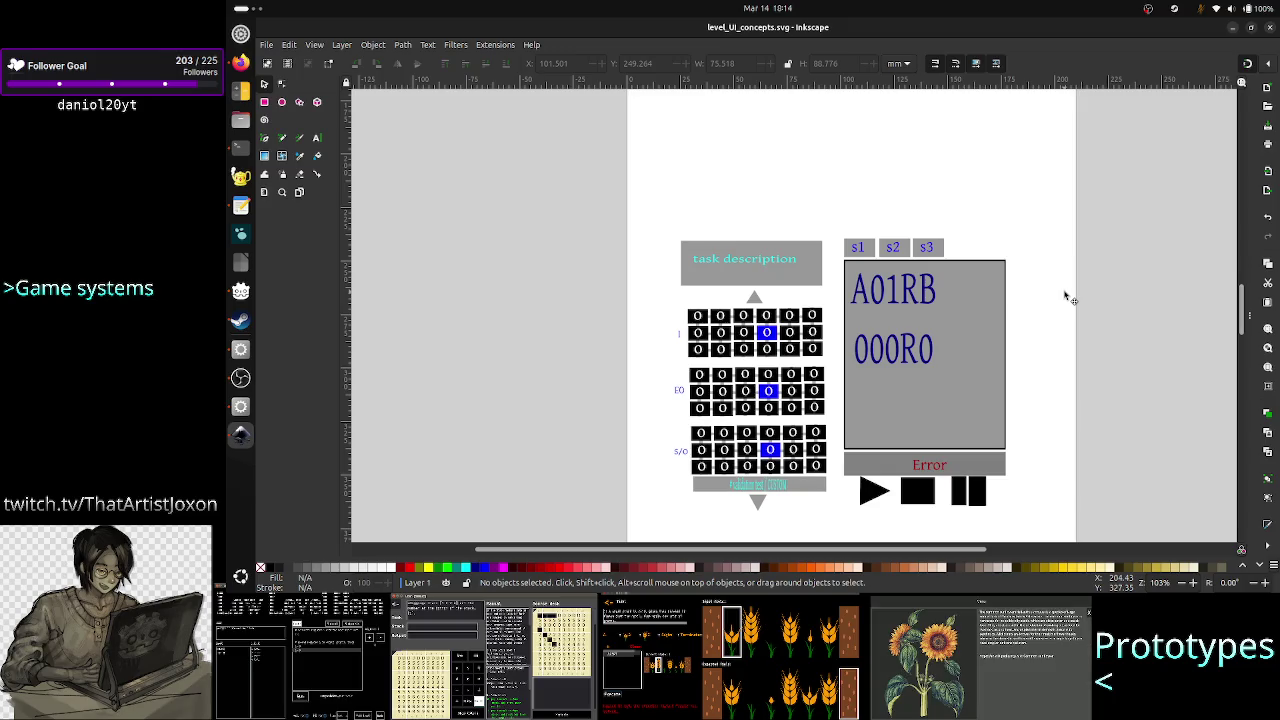
{"action": "scroll", "coordinate": [1066, 296], "scroll_direction": "down", "scroll_amount": 2}
{"action": "scroll", "coordinate": [1066, 296], "scroll_direction": "down", "scroll_amount": 2}
{"action": "scroll", "coordinate": [1066, 296], "scroll_direction": "down", "scroll_amount": 1}
{"action": "scroll", "coordinate": [1066, 296], "scroll_direction": "up", "scroll_amount": 2}
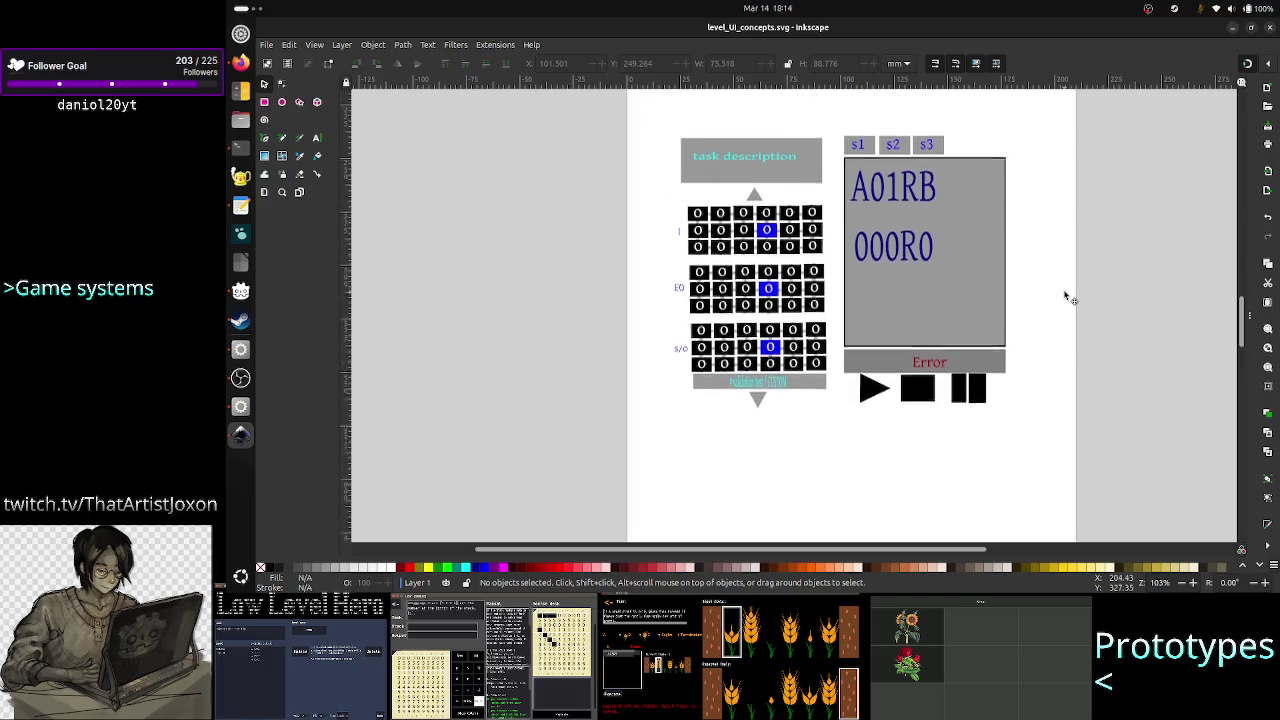
{"action": "scroll", "coordinate": [1066, 296], "scroll_direction": "up", "scroll_amount": 2}
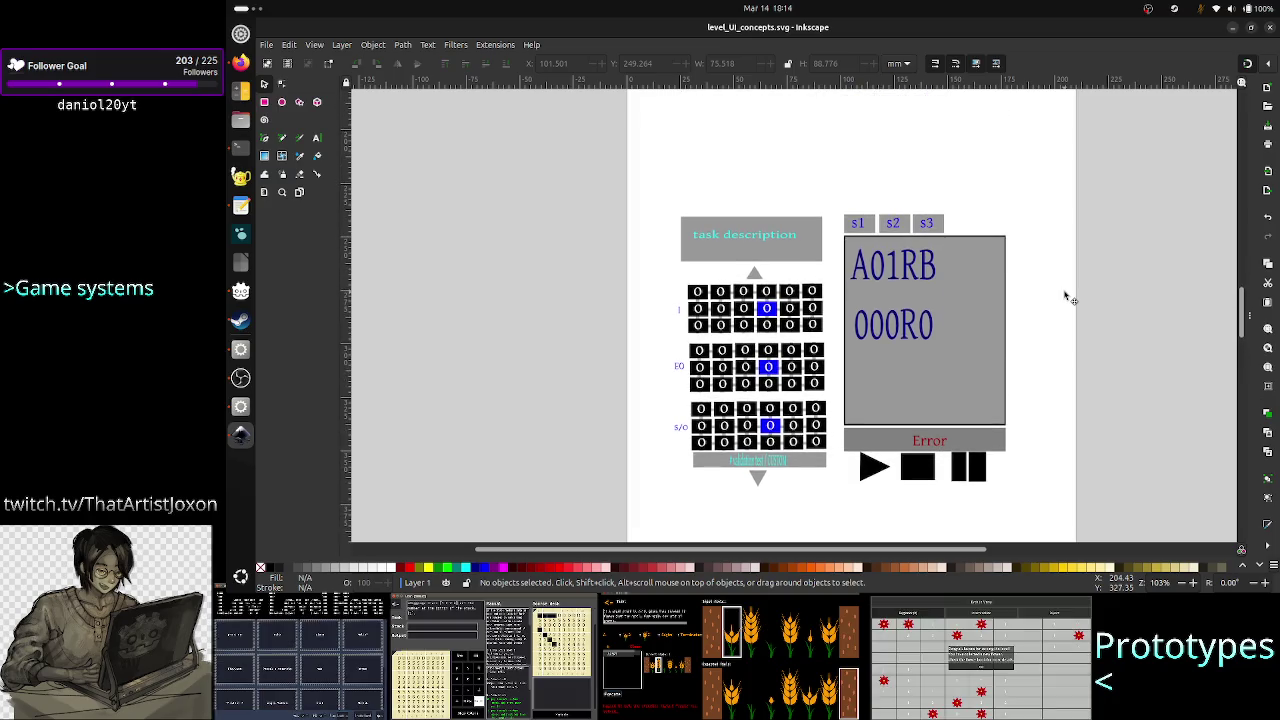
{"action": "scroll", "coordinate": [1066, 296], "scroll_direction": "up", "scroll_amount": 8}
{"action": "scroll", "coordinate": [1066, 296], "scroll_direction": "up", "scroll_amount": 4}
{"action": "scroll", "coordinate": [1066, 296], "scroll_direction": "up", "scroll_amount": 2}
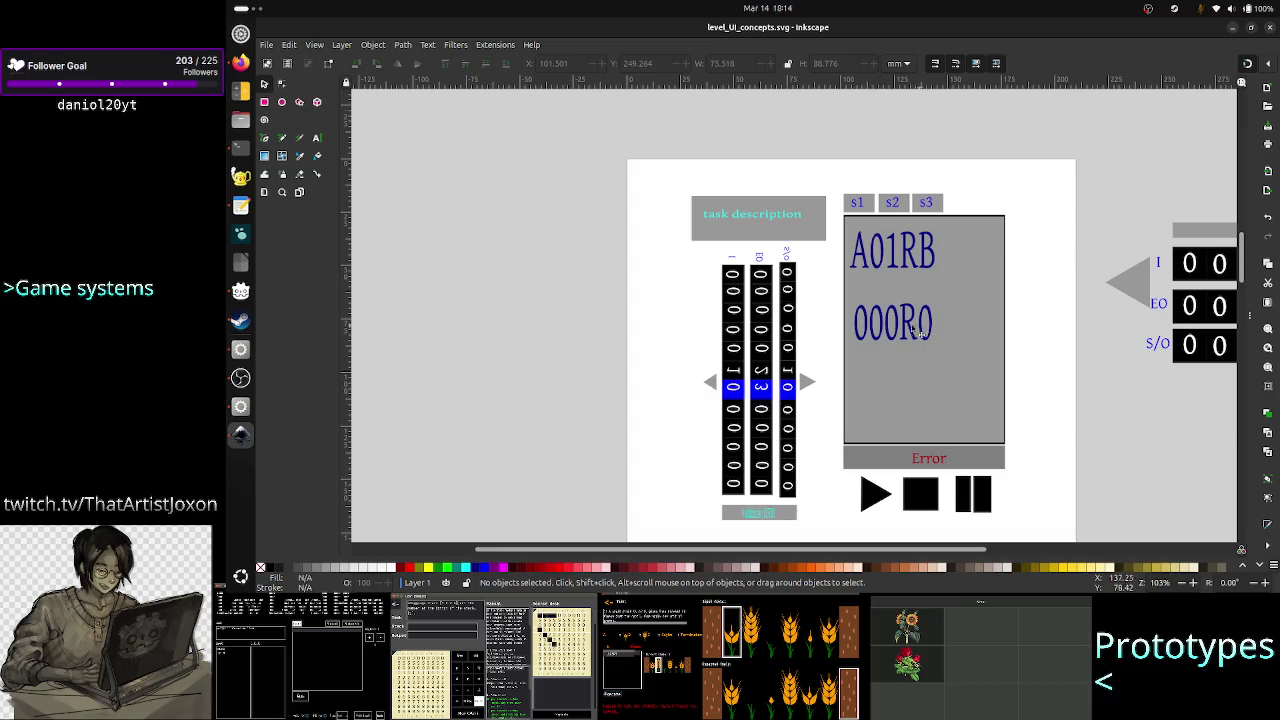
{"action": "scroll", "coordinate": [1006, 357], "scroll_direction": "down", "scroll_amount": 5}
{"action": "scroll", "coordinate": [1006, 357], "scroll_direction": "down", "scroll_amount": 5}
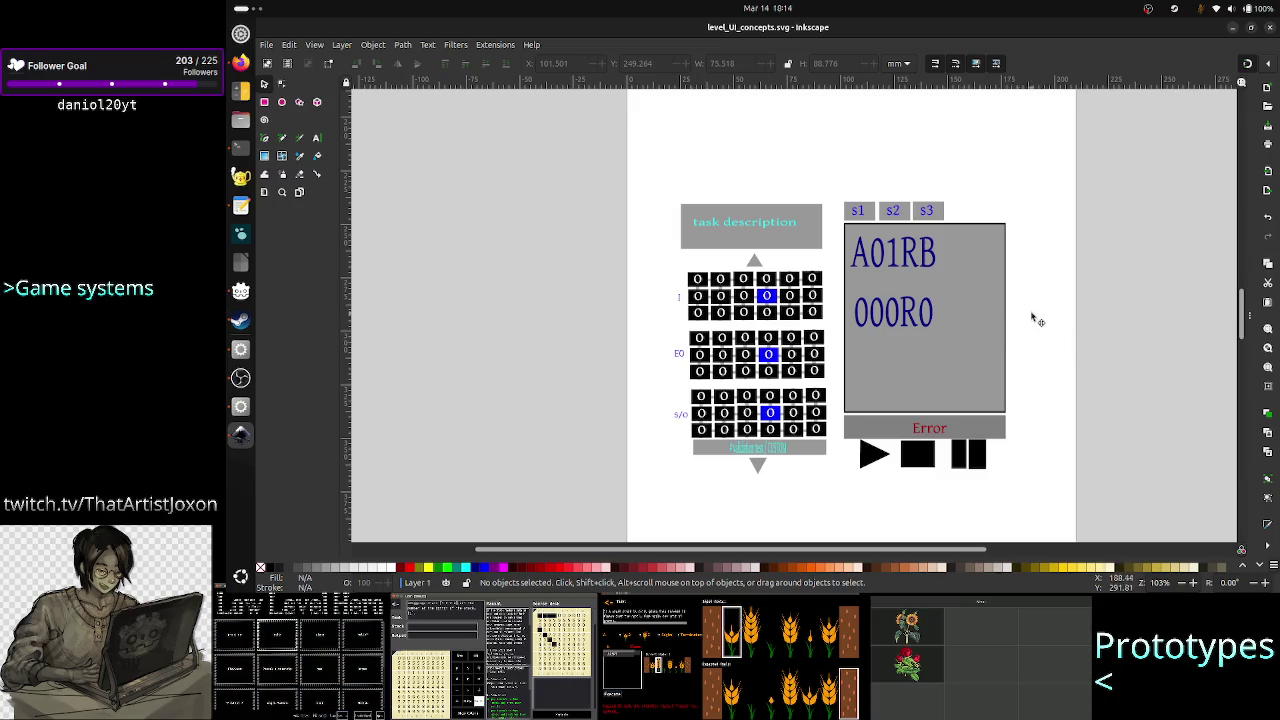
{"action": "scroll", "coordinate": [1066, 294], "scroll_direction": "up", "scroll_amount": 5}
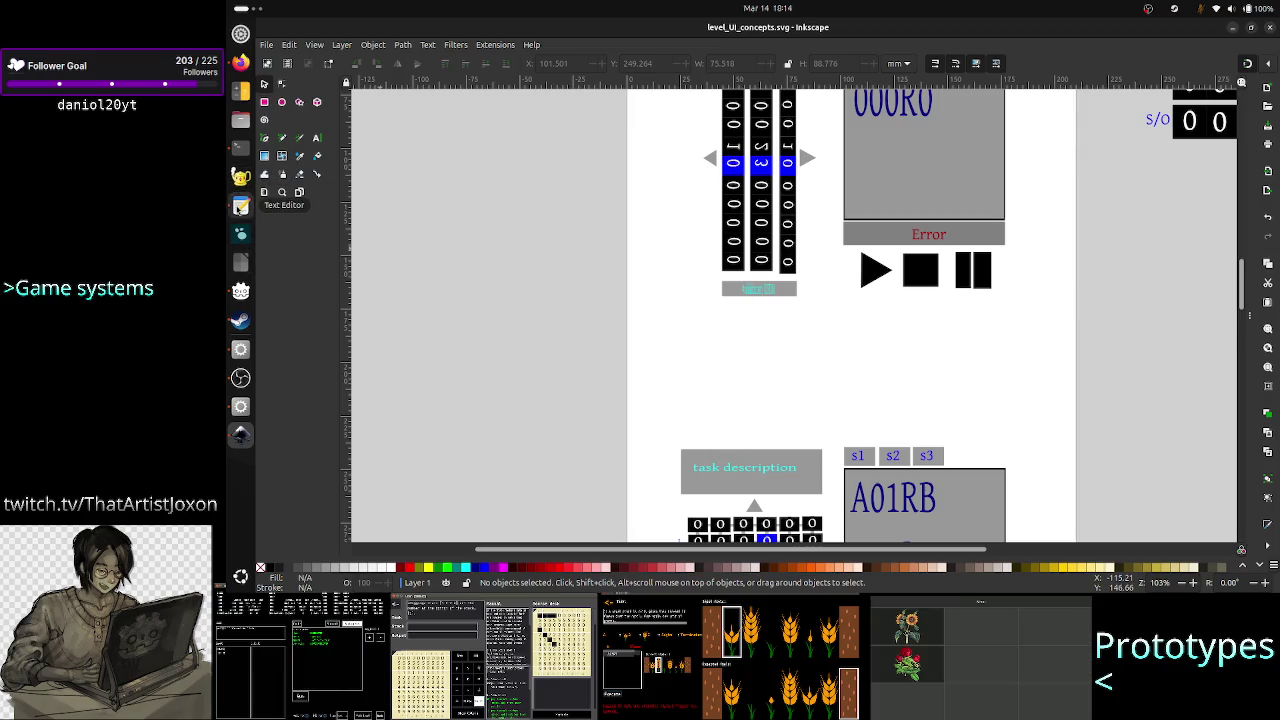
{"action": "left_click", "coordinate": [240, 204]}
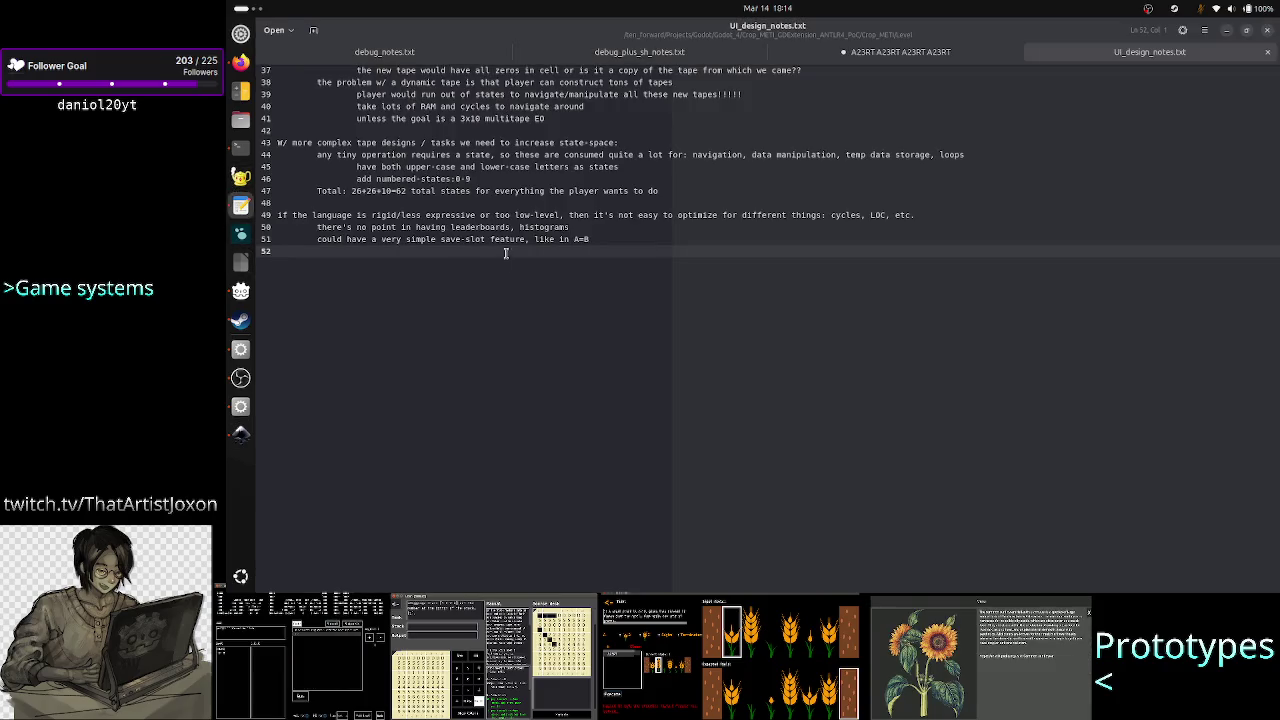
{"action": "left_click", "coordinate": [546, 167]}
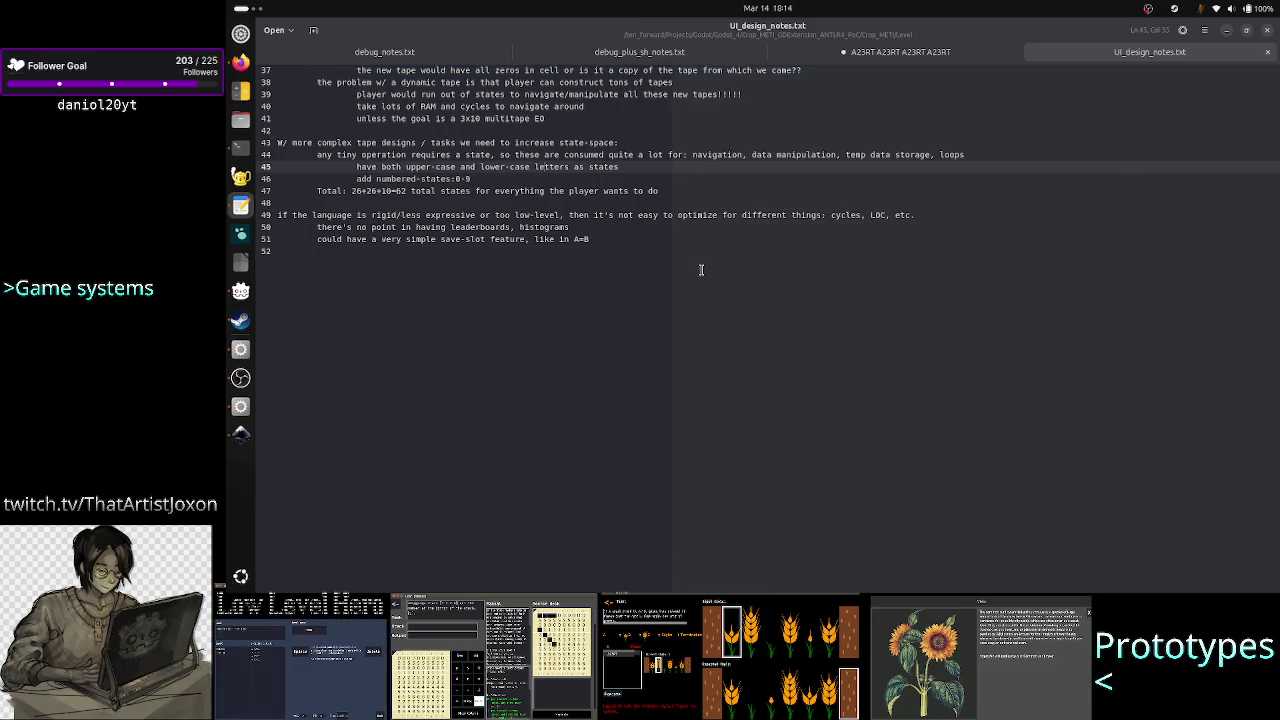
{"action": "scroll", "coordinate": [687, 216], "scroll_direction": "up", "scroll_amount": 6}
{"action": "scroll", "coordinate": [687, 216], "scroll_direction": "up", "scroll_amount": 5}
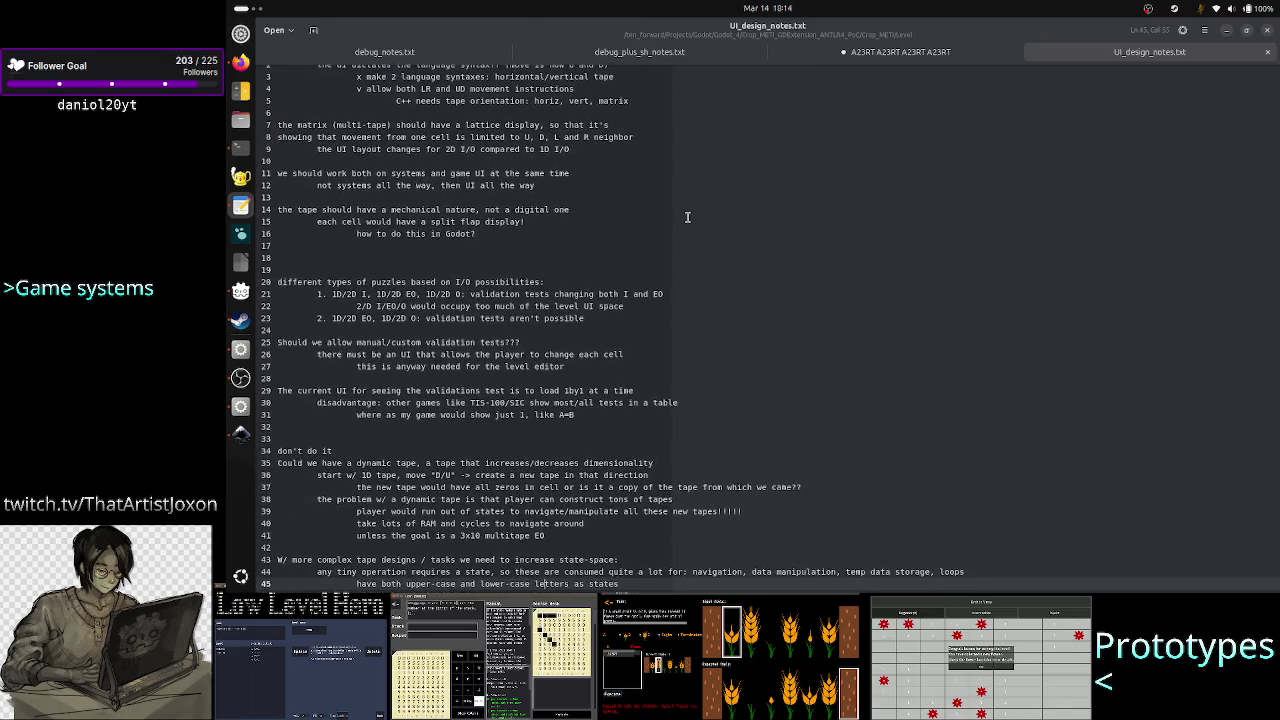
{"action": "left_click", "coordinate": [449, 258]}
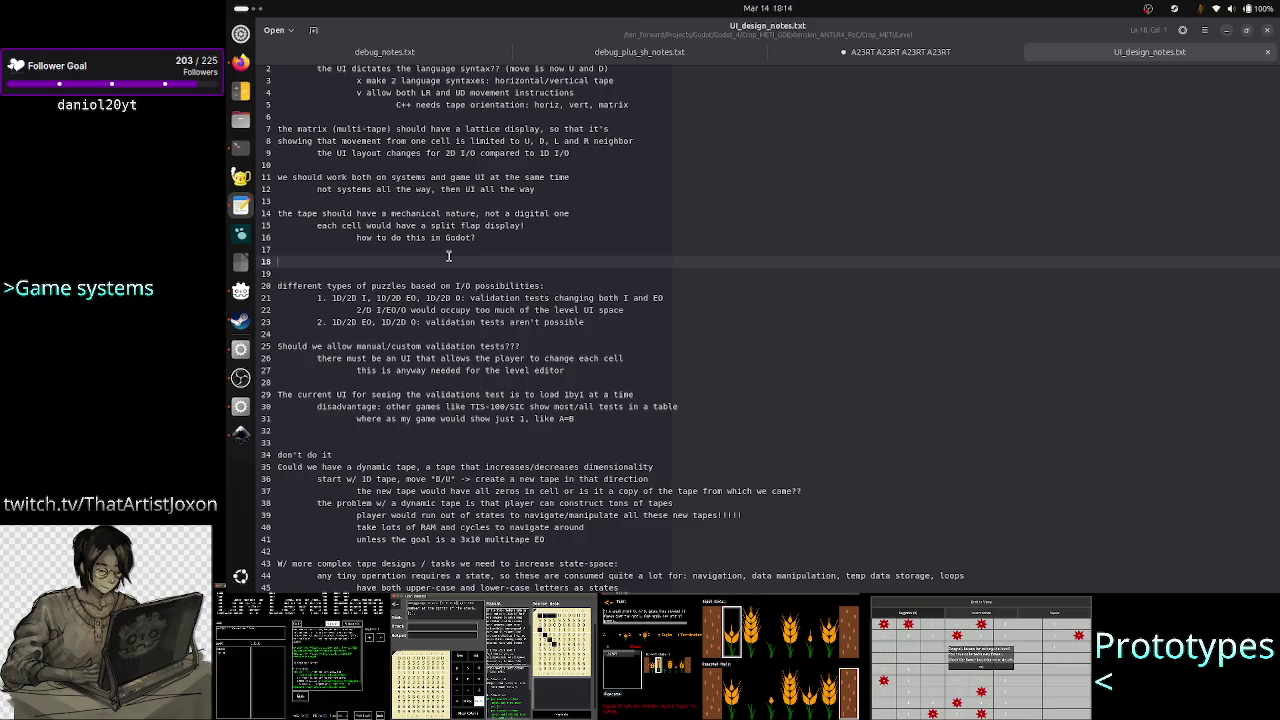
{"action": "key", "text": "alt+Tab"}
{"action": "key", "text": "alt+Tab"}
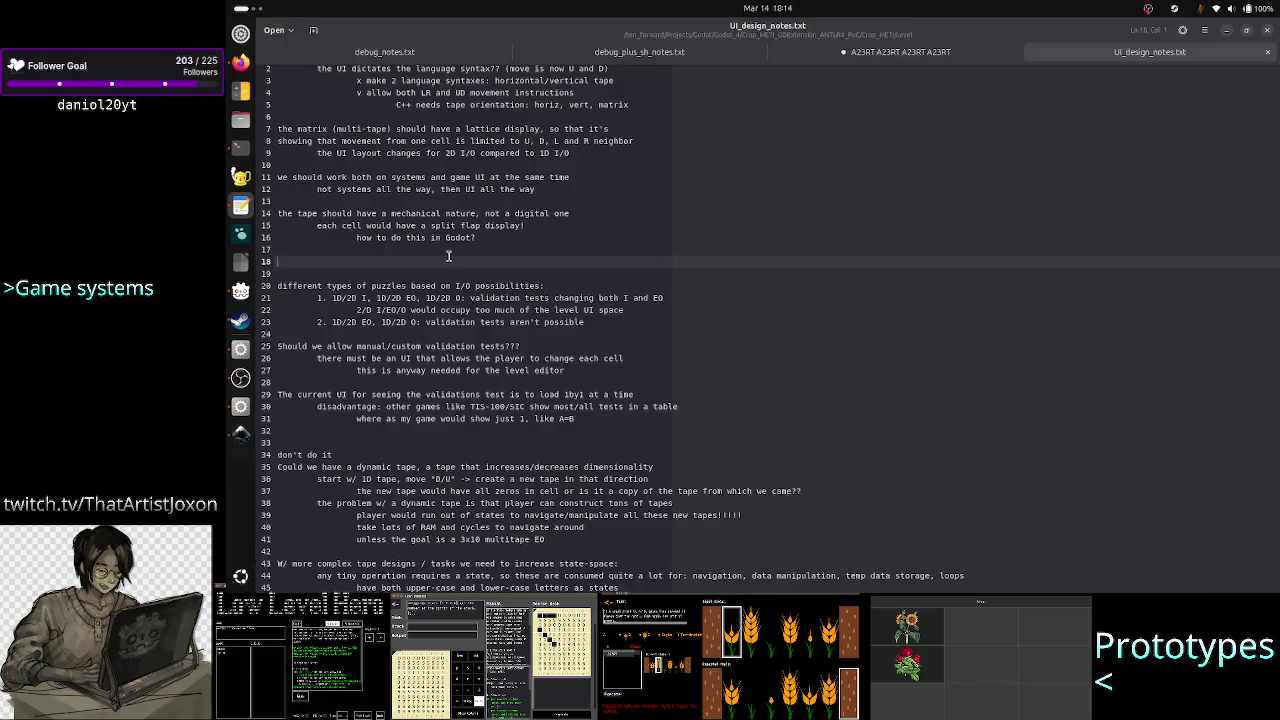
{"action": "key", "text": "alt+Tab"}
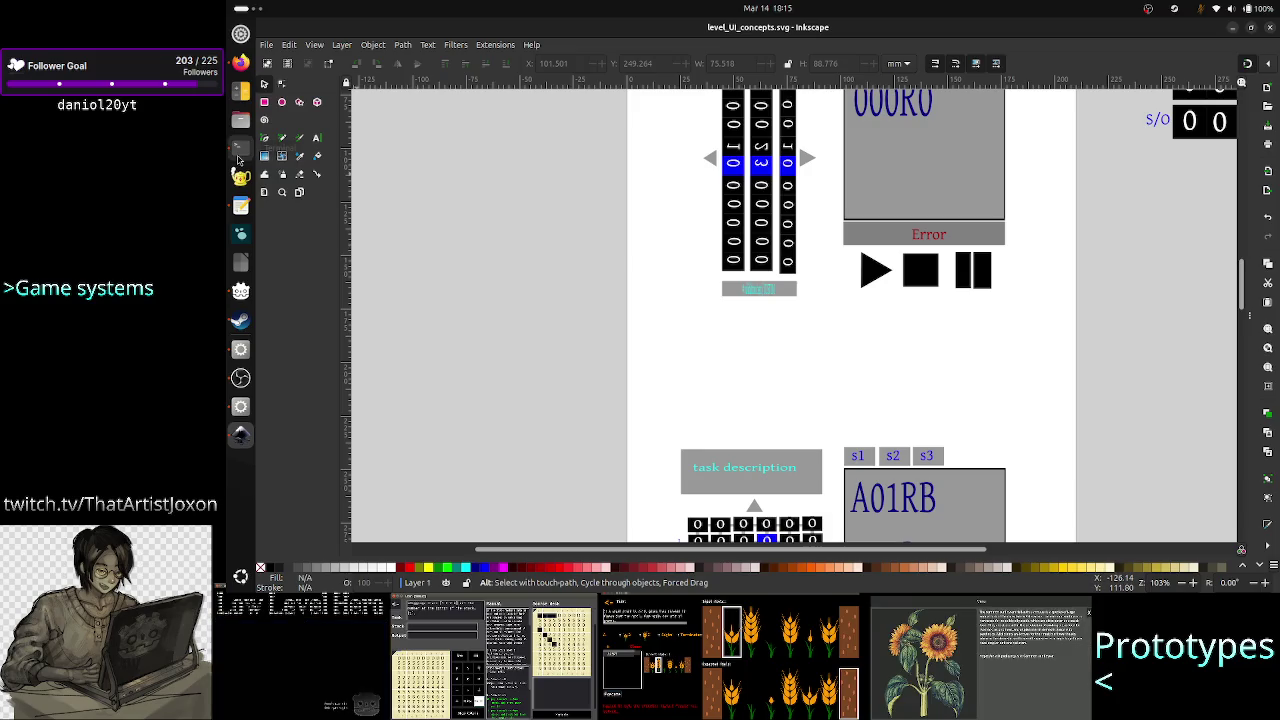
Step: Bring Firefox forward from the register design image to the Discord page showing the weekly stream schedule
{"action": "left_click", "coordinate": [240, 62]}
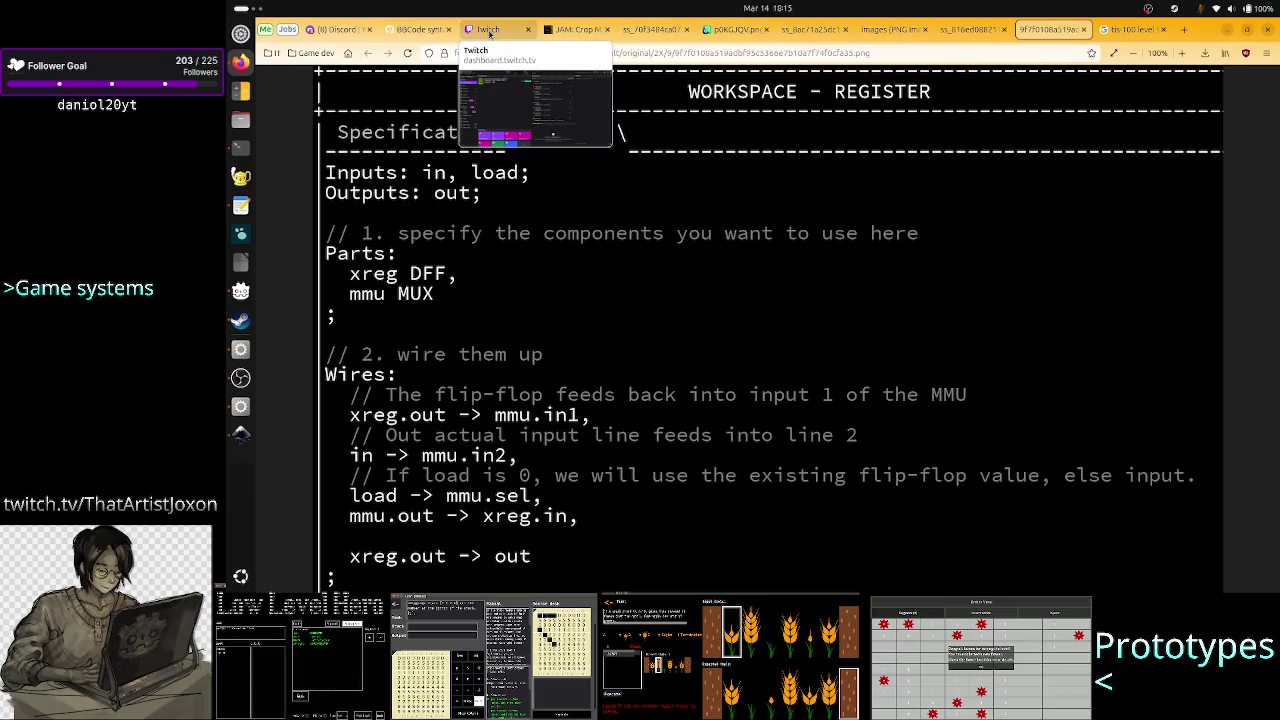
{"action": "left_click", "coordinate": [335, 29]}
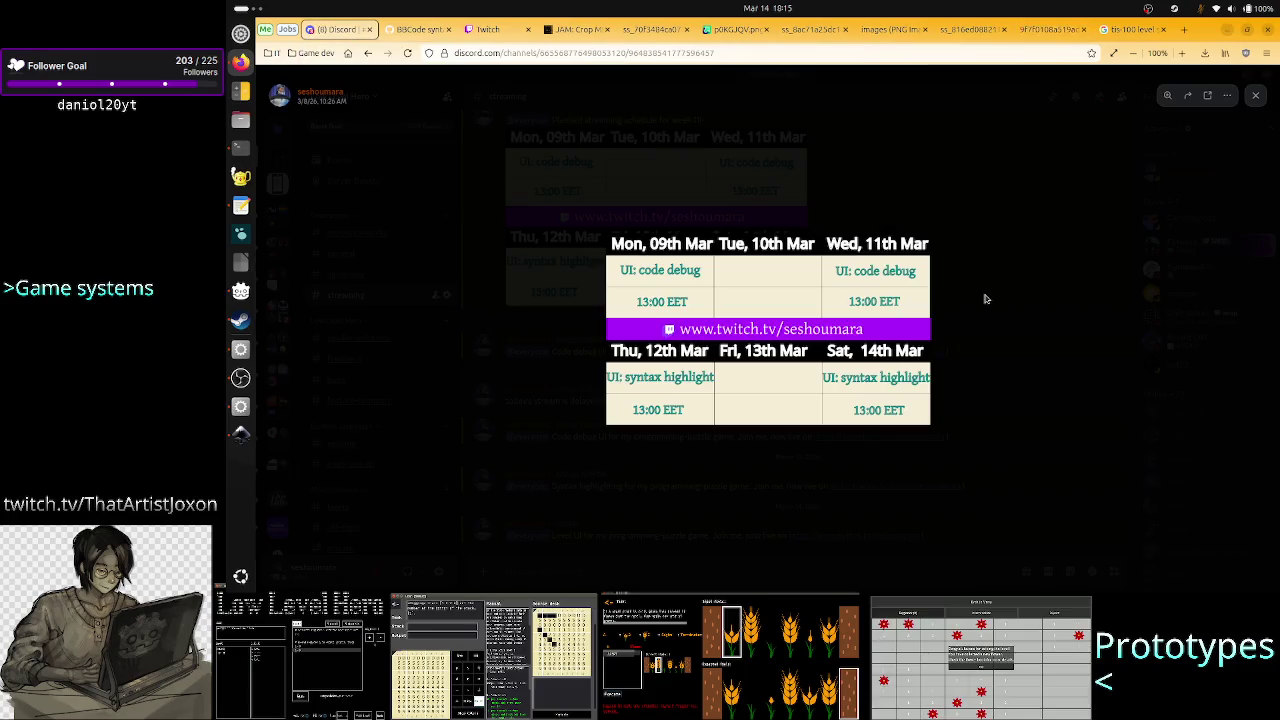